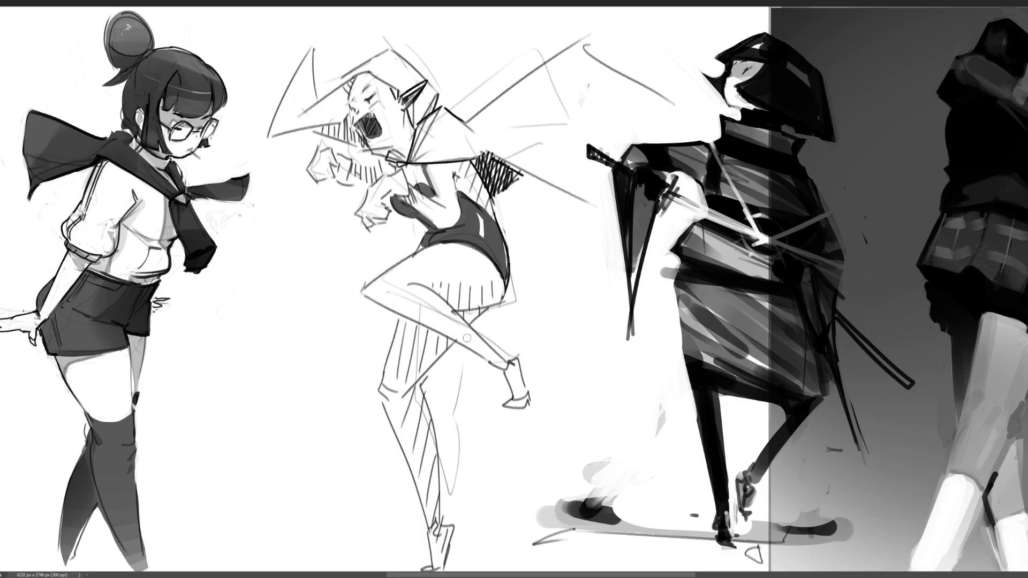
- Fill the lassoed triangular hat with solid grey and clear the selection
mouse_move(312, 47)
mouse_down()
mouse_move(269, 140)
mouse_move(305, 132)
mouse_move(377, 156)
mouse_move(357, 131)
mouse_move(354, 85)
mouse_move(368, 73)
mouse_move(396, 98)
mouse_move(431, 78)
mouse_up()
key(ctrl+z)
mouse_move(438, 119)
mouse_down()
mouse_move(441, 96)
mouse_move(396, 51)
mouse_move(321, 103)
mouse_move(319, 47)
mouse_up()
drag(311, 107, 386, 86)
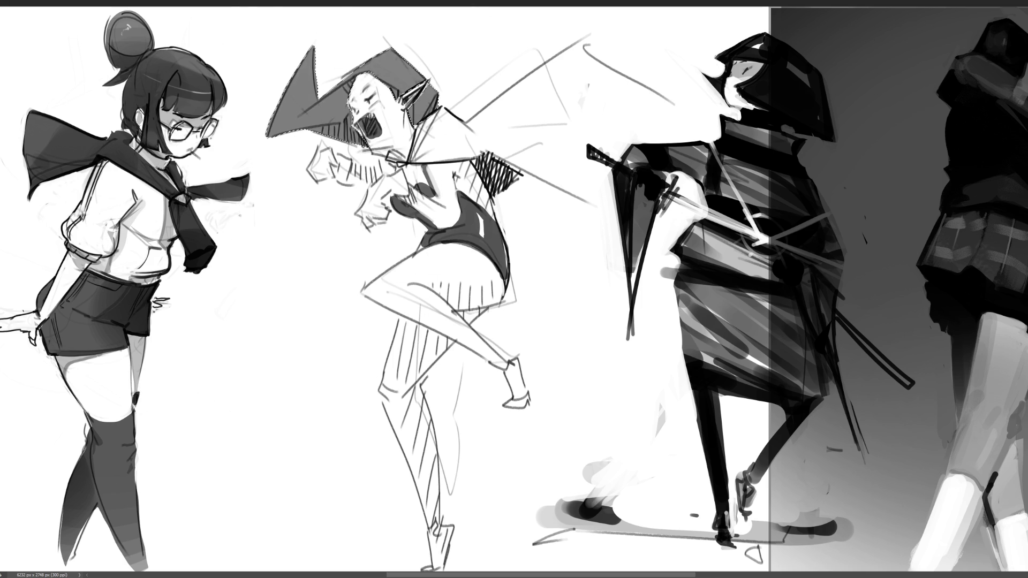
key(ctrl+d)
- Redraw the vampire's pointed ear darker and shade the neck and collar grey
drag(409, 104, 430, 79)
key(ctrl+z)
mouse_move(402, 140)
mouse_down()
mouse_move(394, 152)
mouse_move(415, 172)
mouse_move(412, 183)
mouse_up()
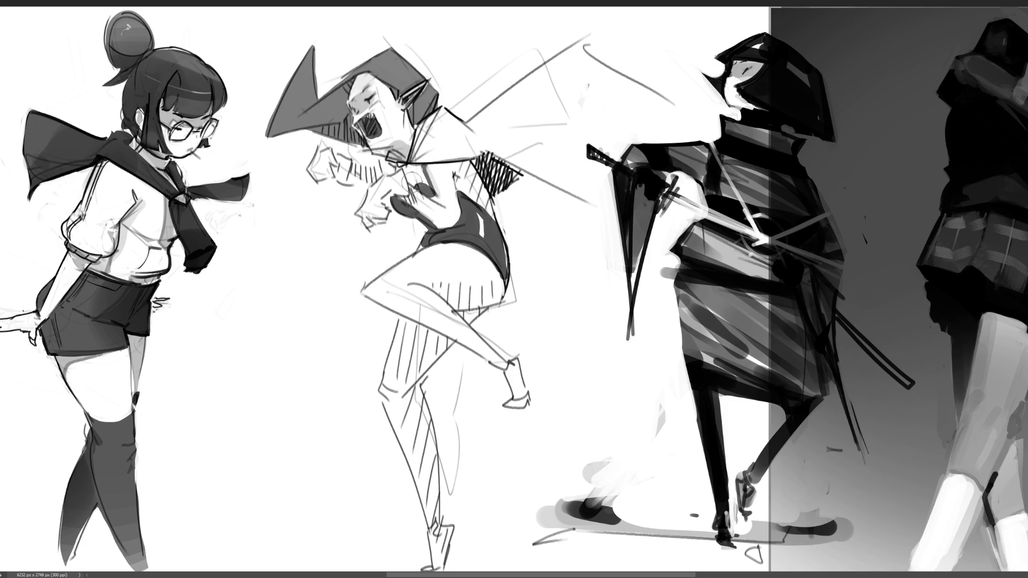
drag(326, 151, 388, 185)
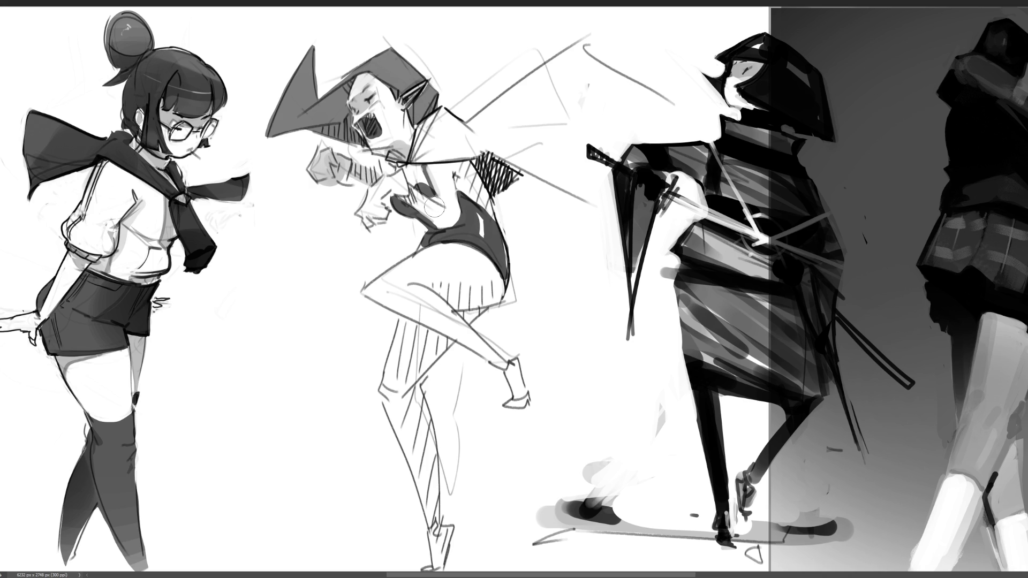
key(ctrl+z)
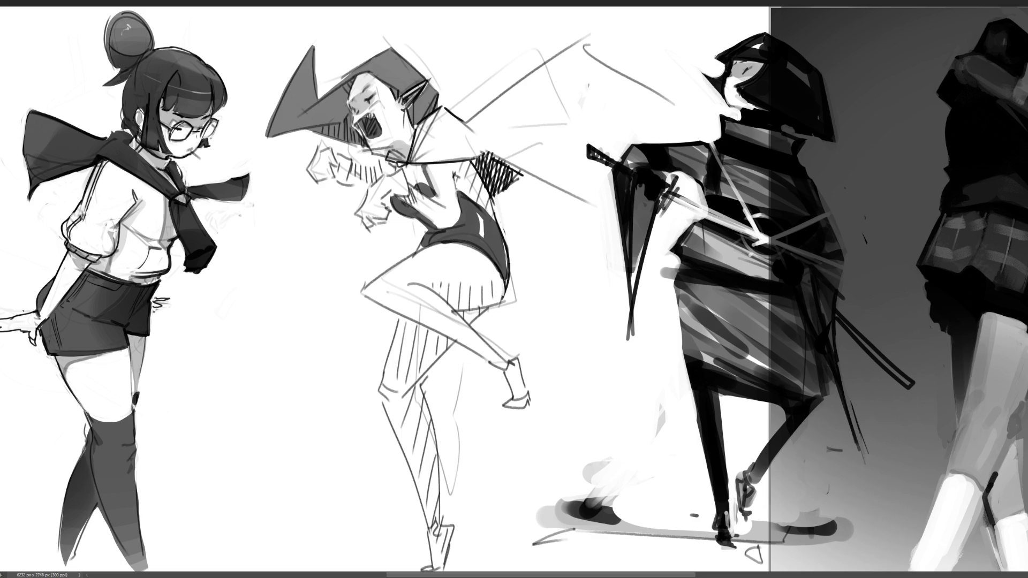
key(ctrl+minus)
key(ctrl+minus)
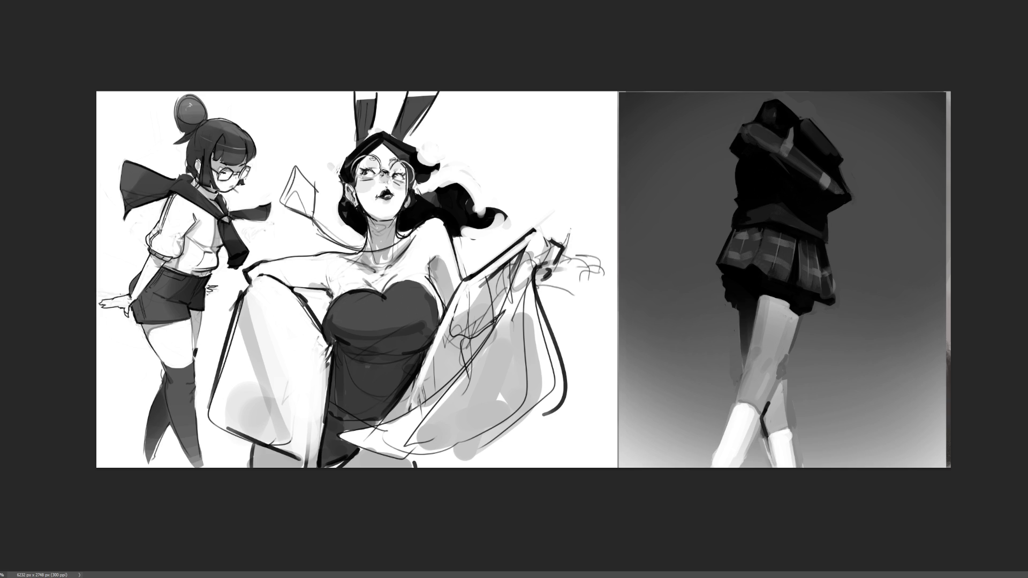
- Paint the bunny girl's raised pale leg ending in a rounded foot
mouse_move(460, 318)
mouse_down()
mouse_move(482, 294)
mouse_move(433, 377)
mouse_move(513, 257)
mouse_move(421, 406)
mouse_move(443, 376)
mouse_move(471, 375)
mouse_move(487, 356)
mouse_move(486, 364)
mouse_up()
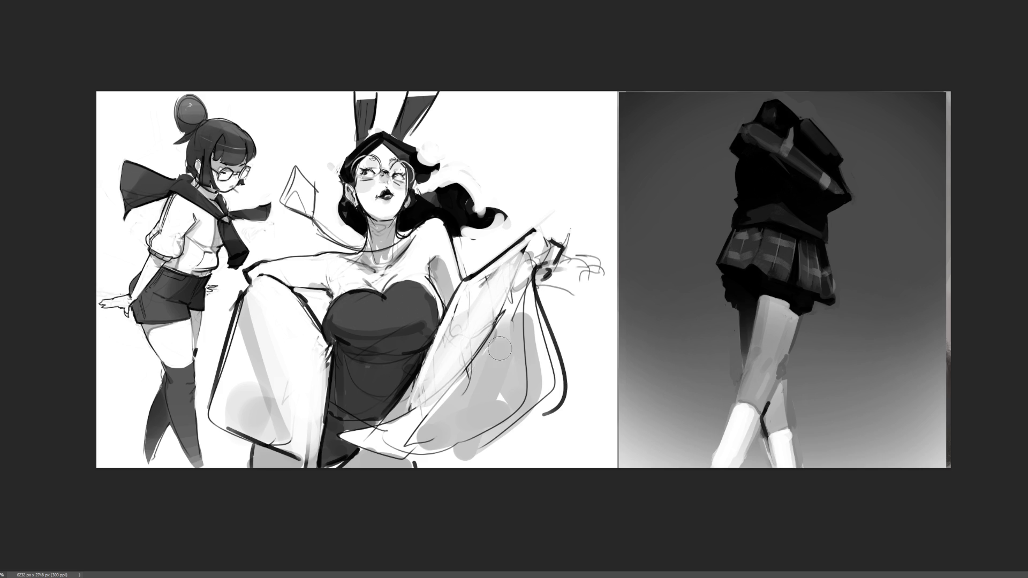
key(ctrl+z)
mouse_move(524, 312)
mouse_down()
mouse_move(570, 399)
mouse_move(591, 389)
mouse_move(422, 478)
mouse_up()
drag(474, 434, 450, 455)
drag(564, 407, 436, 463)
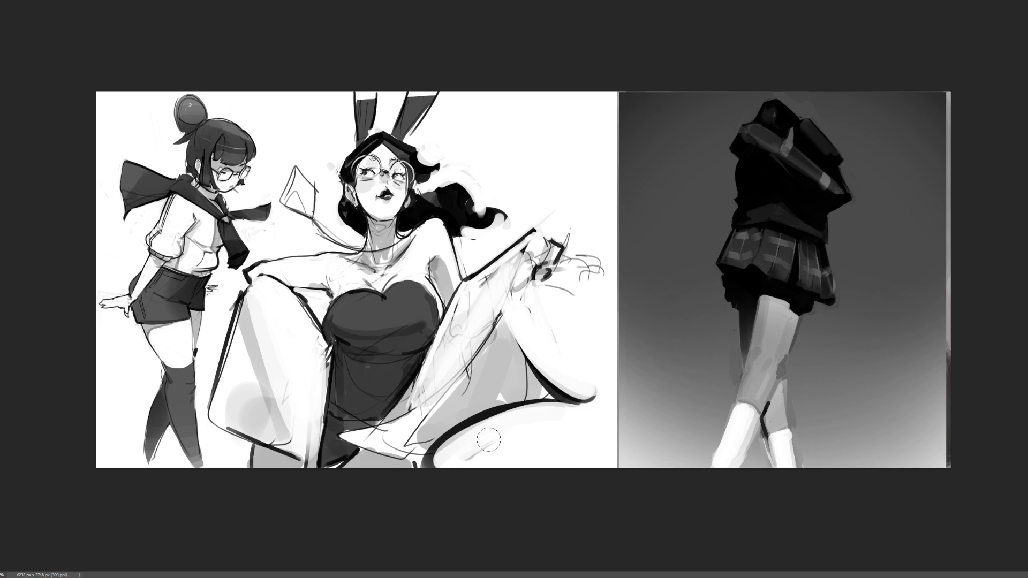
mouse_move(442, 457)
mouse_down()
mouse_move(452, 444)
mouse_move(461, 466)
mouse_up()
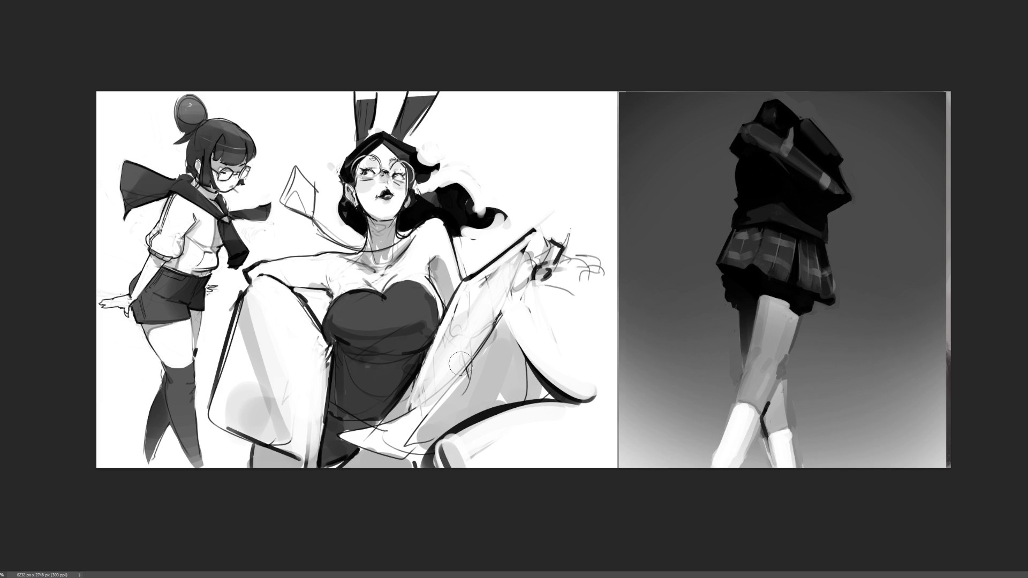
- Add dark outline strokes along the raised leg, redoing the long ones as shorter strokes
mouse_move(339, 438)
mouse_down()
mouse_move(374, 434)
mouse_move(424, 406)
mouse_up()
mouse_move(359, 427)
mouse_down()
mouse_move(443, 392)
mouse_move(503, 306)
mouse_up()
drag(413, 419, 481, 358)
drag(453, 390, 537, 248)
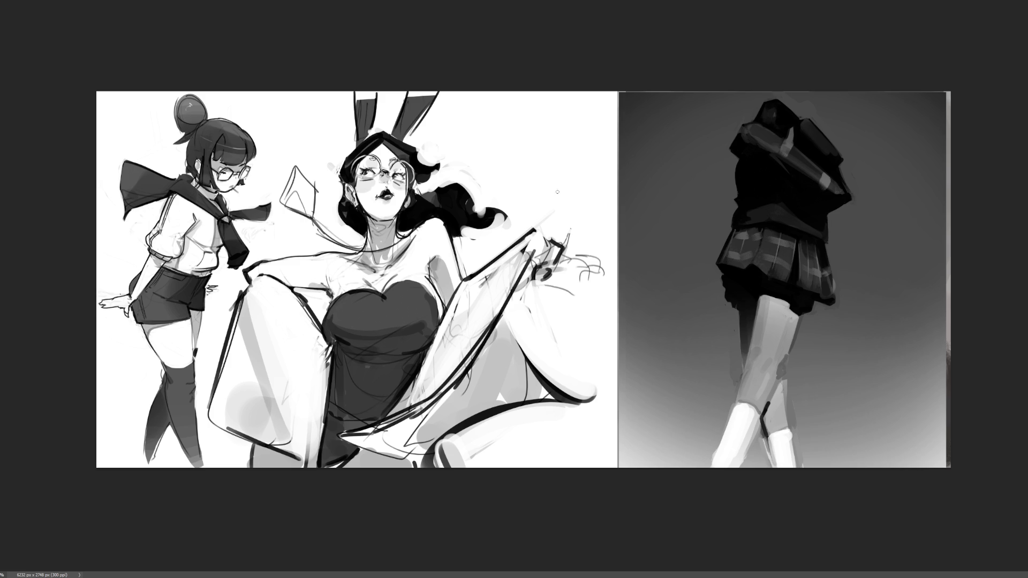
key(ctrl+z)
drag(482, 326, 532, 256)
key(ctrl+z)
mouse_move(492, 325)
mouse_down()
mouse_move(527, 263)
mouse_move(537, 263)
mouse_up()
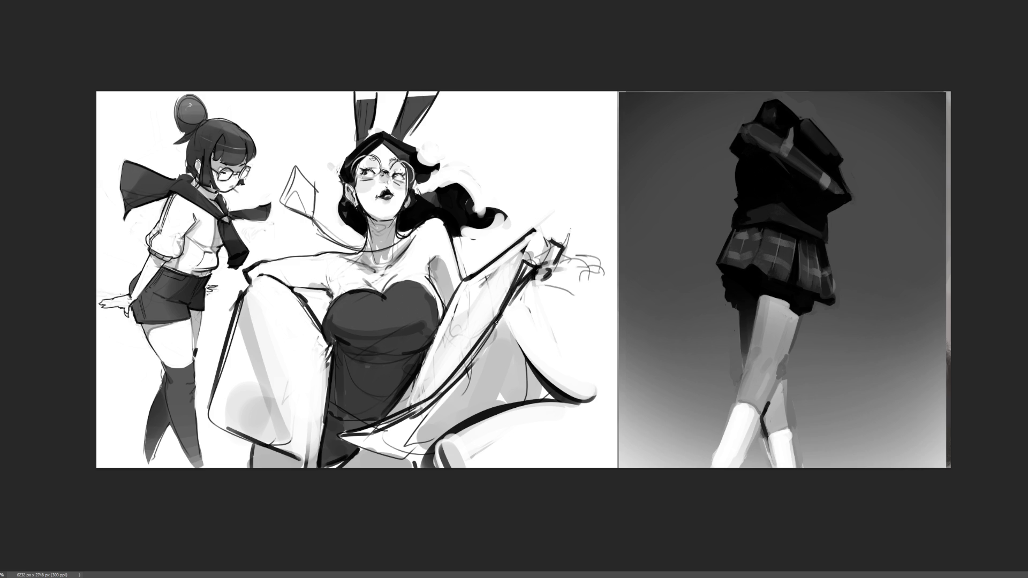
mouse_move(533, 272)
mouse_down()
mouse_move(569, 386)
mouse_move(587, 395)
mouse_up()
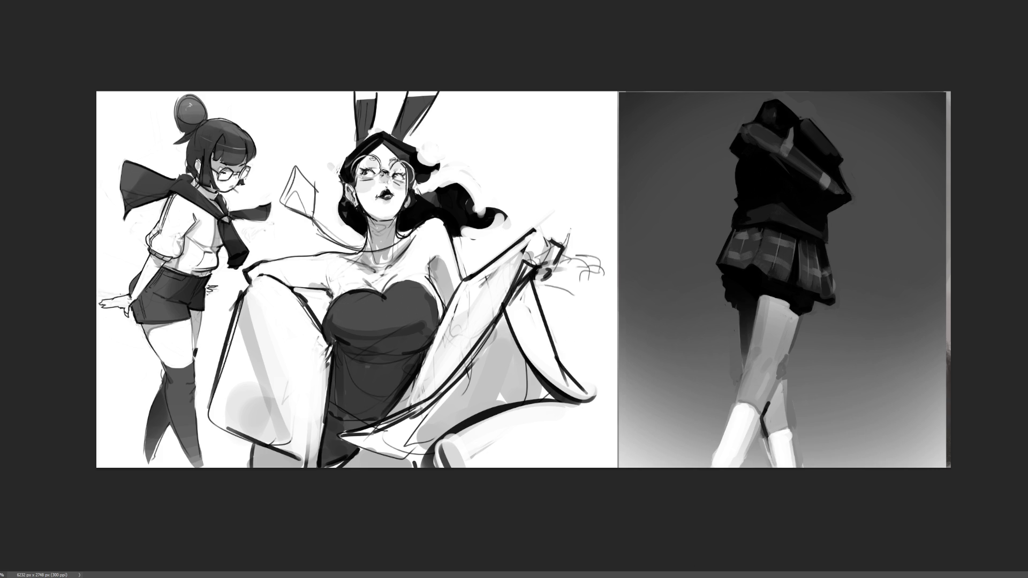
- Darken the figure's bottom and bodysuit edges and hatch the lower-left hem with short strokes
mouse_move(300, 454)
mouse_down()
mouse_move(337, 459)
mouse_move(315, 466)
mouse_up()
drag(333, 351, 324, 452)
mouse_move(249, 444)
mouse_down()
mouse_move(220, 455)
mouse_move(211, 439)
mouse_up()
key(ctrl+z)
mouse_move(211, 442)
mouse_down()
mouse_move(239, 460)
mouse_move(249, 447)
mouse_move(224, 460)
mouse_up()
drag(231, 445, 231, 459)
drag(238, 445, 244, 460)
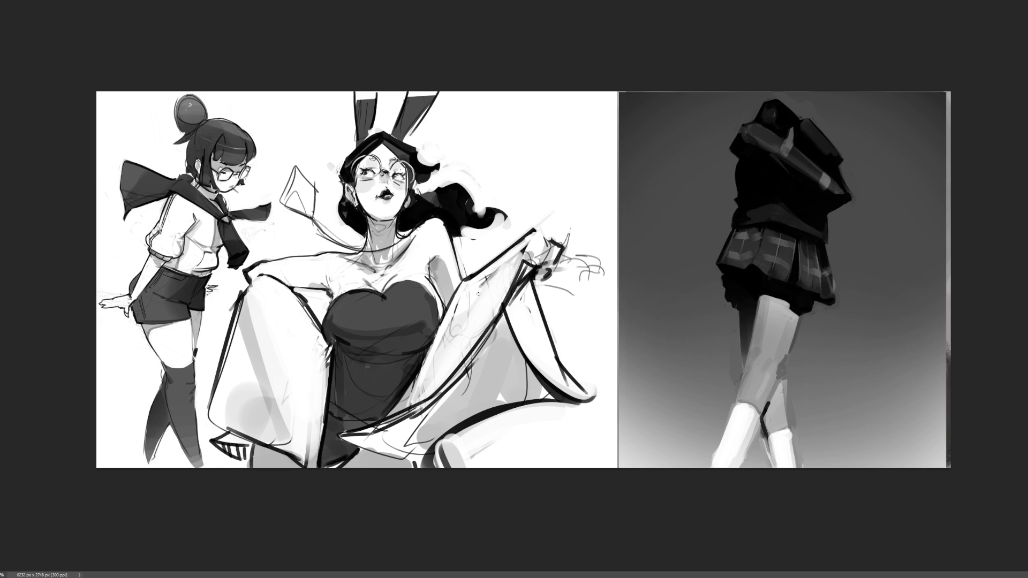
- Hatch a striped shape across the area below the bunny girl's thigh
drag(438, 444, 525, 461)
drag(503, 413, 530, 463)
drag(455, 467, 527, 461)
mouse_move(446, 445)
mouse_down()
mouse_move(454, 466)
mouse_move(471, 468)
mouse_up()
drag(471, 448, 489, 465)
drag(493, 452, 498, 464)
drag(502, 455, 516, 464)
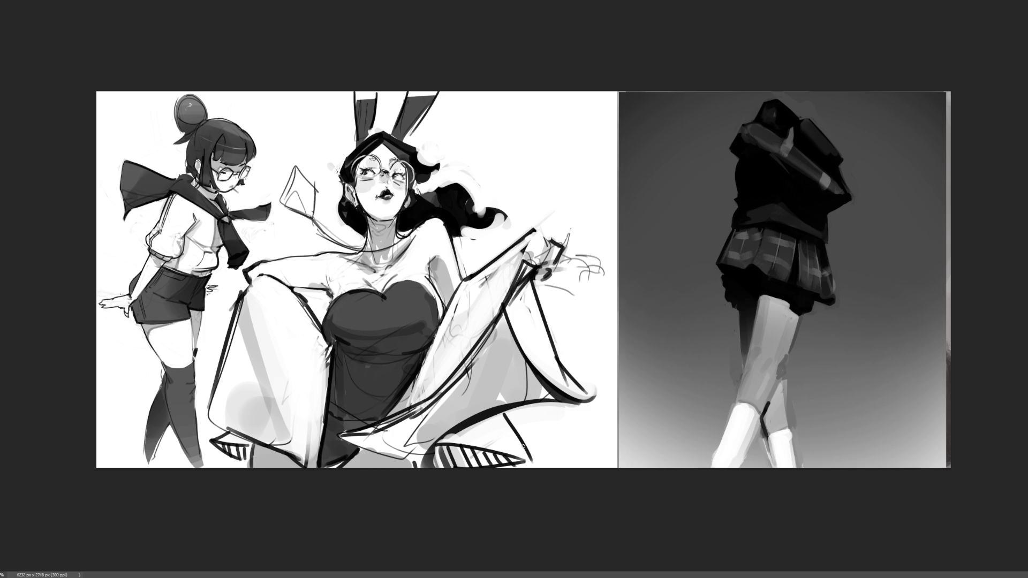
- Paint left and right black shoulder straps and lighten the neckline above the bodysuit
drag(403, 234, 415, 284)
drag(358, 251, 351, 293)
mouse_move(411, 274)
mouse_down()
mouse_move(398, 292)
mouse_move(359, 293)
mouse_move(384, 297)
mouse_move(364, 300)
mouse_move(359, 289)
mouse_move(394, 278)
mouse_move(382, 302)
mouse_move(375, 285)
mouse_move(404, 300)
mouse_move(363, 295)
mouse_move(407, 301)
mouse_up()
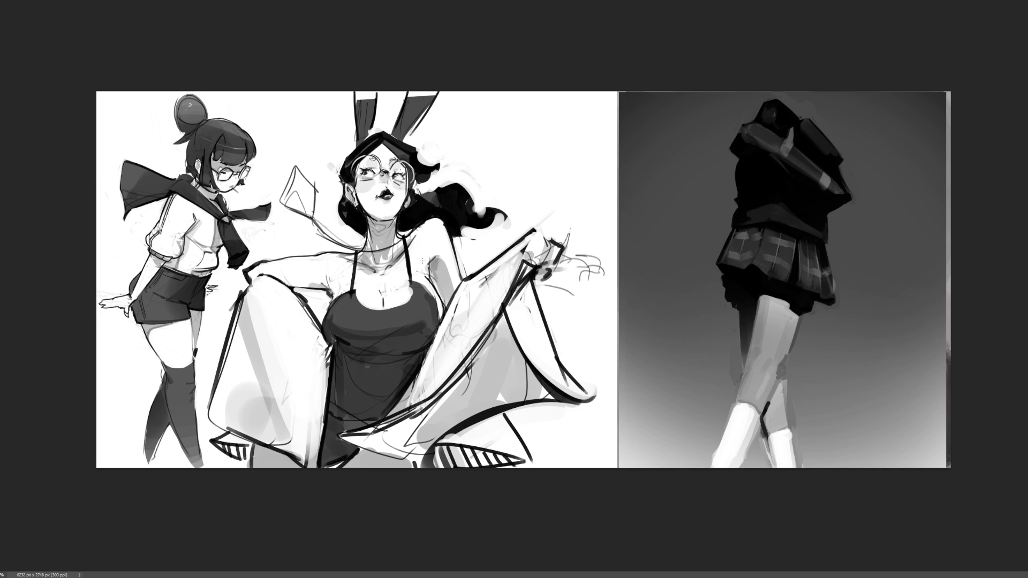
- Dab a pointed hair tip, a mark by the glasses, and small shoulder and chest marks
drag(424, 231, 421, 229)
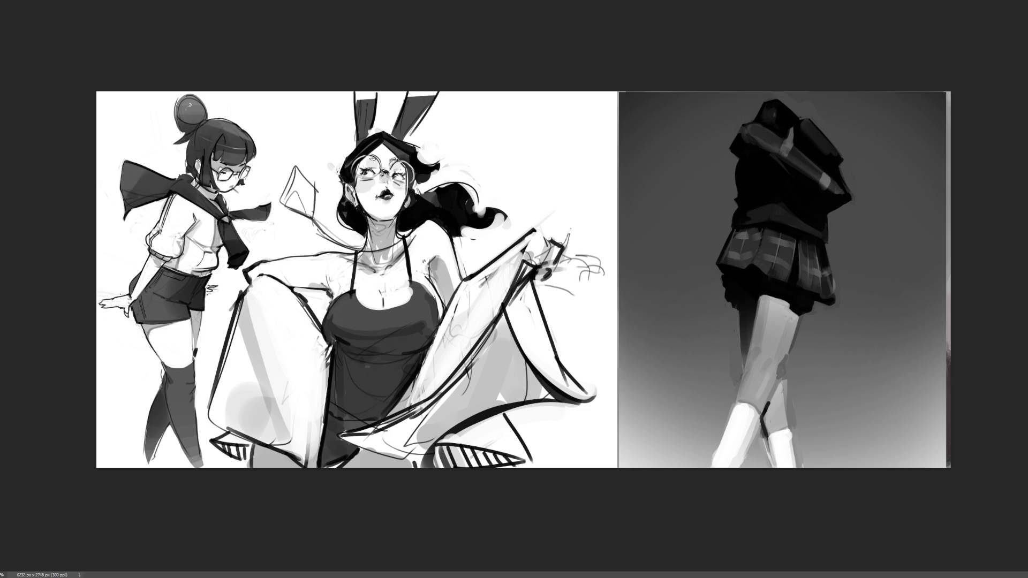
drag(494, 214, 504, 202)
drag(396, 177, 406, 174)
drag(332, 293, 337, 303)
drag(410, 279, 411, 300)
drag(408, 279, 410, 295)
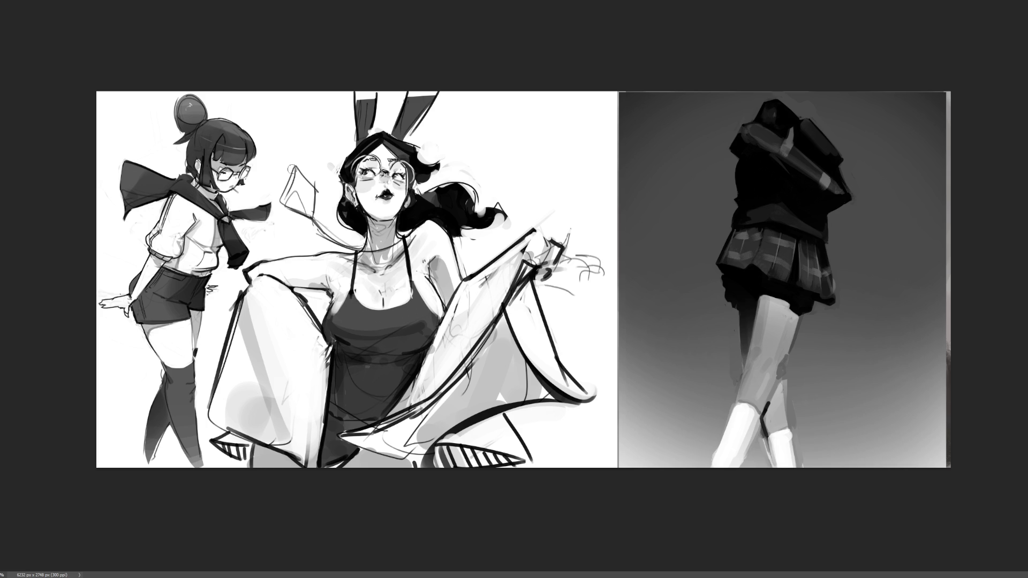
- Ink the paper shape's left edge, undoing stray edge strokes, and hatch diagonally inside it
mouse_move(293, 164)
mouse_down()
mouse_move(279, 204)
mouse_move(314, 217)
mouse_up()
mouse_move(294, 165)
mouse_down()
mouse_move(318, 190)
mouse_move(321, 233)
mouse_up()
key(ctrl+z)
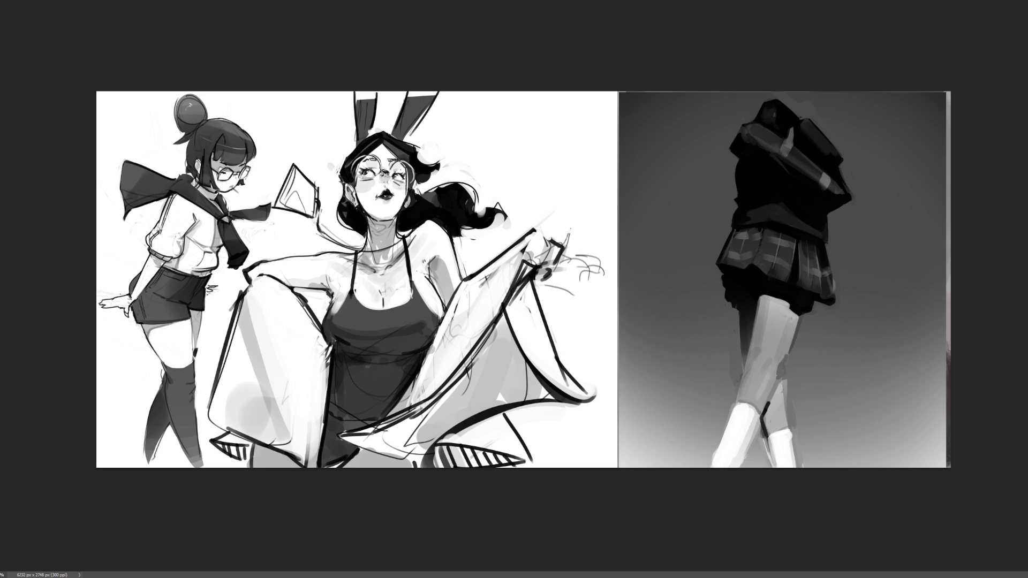
key(ctrl+z)
drag(322, 233, 358, 244)
key(ctrl+z)
drag(293, 174, 292, 189)
mouse_move(305, 183)
mouse_down()
mouse_move(307, 207)
mouse_move(295, 207)
mouse_move(308, 209)
mouse_up()
drag(300, 185, 311, 199)
- Hatch short dark strokes over the bunny girl's raised hand, undoing the latest unwanted ones
mouse_move(545, 210)
mouse_down()
mouse_move(540, 263)
mouse_move(555, 239)
mouse_move(515, 245)
mouse_move(523, 230)
mouse_move(545, 227)
mouse_move(537, 242)
mouse_up()
drag(551, 229, 524, 239)
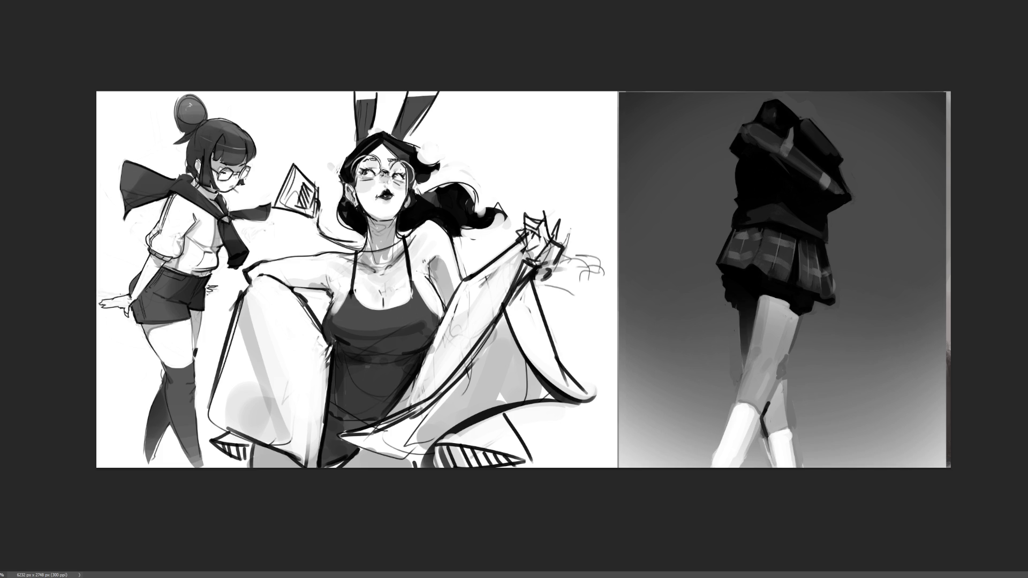
mouse_move(540, 248)
mouse_down()
mouse_move(526, 255)
mouse_move(550, 234)
mouse_up()
mouse_move(521, 214)
mouse_down()
mouse_move(540, 217)
mouse_move(539, 227)
mouse_up()
key(ctrl+z)
key(ctrl+z)
key(ctrl+z)
key(ctrl+z)
key(ctrl+z)
mouse_move(528, 220)
mouse_down()
mouse_move(551, 233)
mouse_move(567, 223)
mouse_move(558, 220)
mouse_up()
key(ctrl+z)
key(ctrl+z)
key(ctrl+z)
key(ctrl+z)
key(ctrl+z)
key(ctrl+z)
key(ctrl+z)
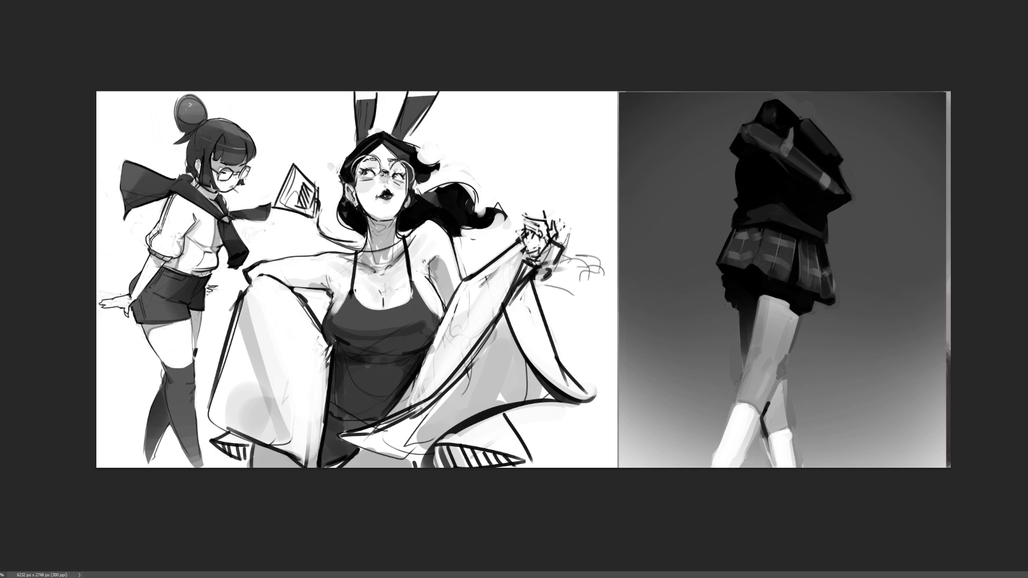
key(ctrl+z)
key(ctrl+z)
key(ctrl+z)
- Add a dark stroke at the raised hand and darken the upper chest and its right edge
drag(515, 237, 522, 225)
mouse_move(346, 293)
mouse_down()
mouse_move(335, 320)
mouse_move(328, 315)
mouse_move(327, 344)
mouse_move(351, 359)
mouse_move(427, 352)
mouse_up()
drag(429, 310, 444, 318)
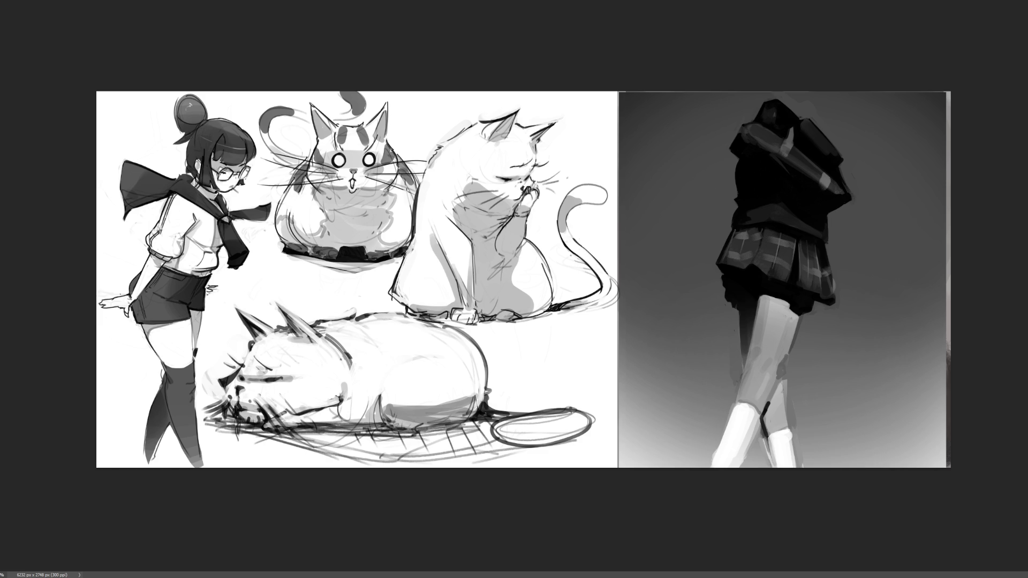
scroll(308, 274, up, 3)
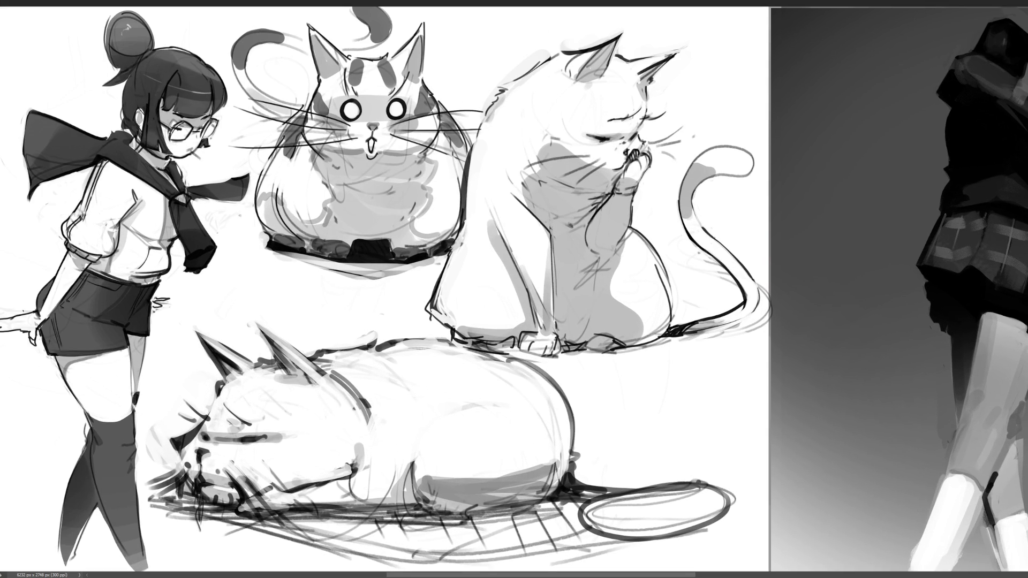
- Paint white over the stray lines on and left of the lying cat's head
drag(230, 474, 269, 527)
drag(242, 473, 289, 526)
drag(147, 477, 181, 491)
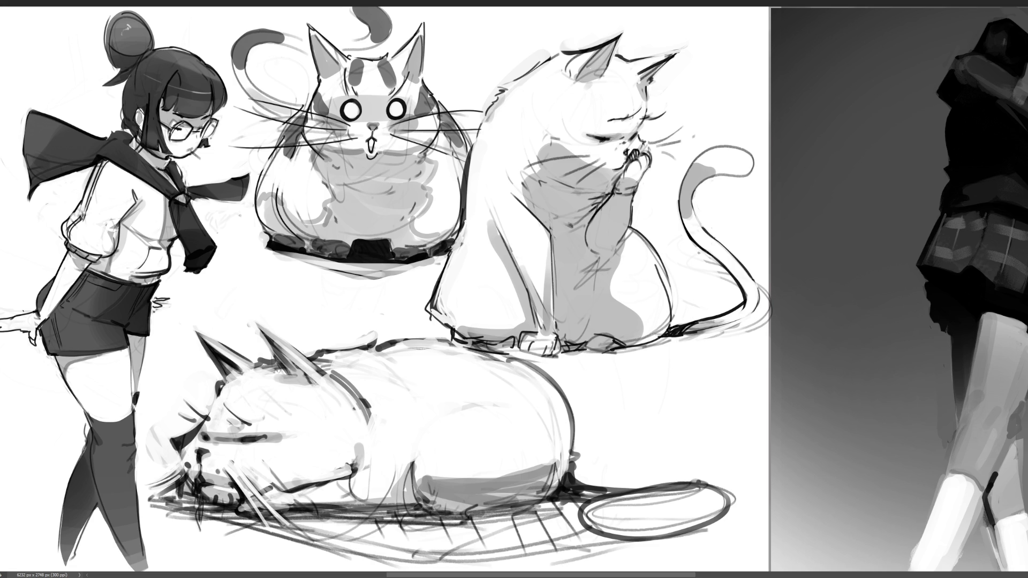
- Redraw the lying cat's eyes with a highlight and darker left eye, plus a nose stroke
click(258, 440)
drag(254, 441, 266, 439)
click(260, 440)
drag(206, 439, 190, 439)
mouse_move(199, 448)
mouse_down()
mouse_move(215, 449)
mouse_move(208, 456)
mouse_up()
key(ctrl+z)
key(ctrl+z)
key(ctrl+z)
- Draw the lying cat's closed eye line and a dark line at its chin
drag(198, 448, 208, 443)
key(ctrl+z)
key(ctrl+z)
mouse_move(228, 435)
mouse_down()
mouse_move(260, 437)
mouse_move(236, 434)
mouse_up()
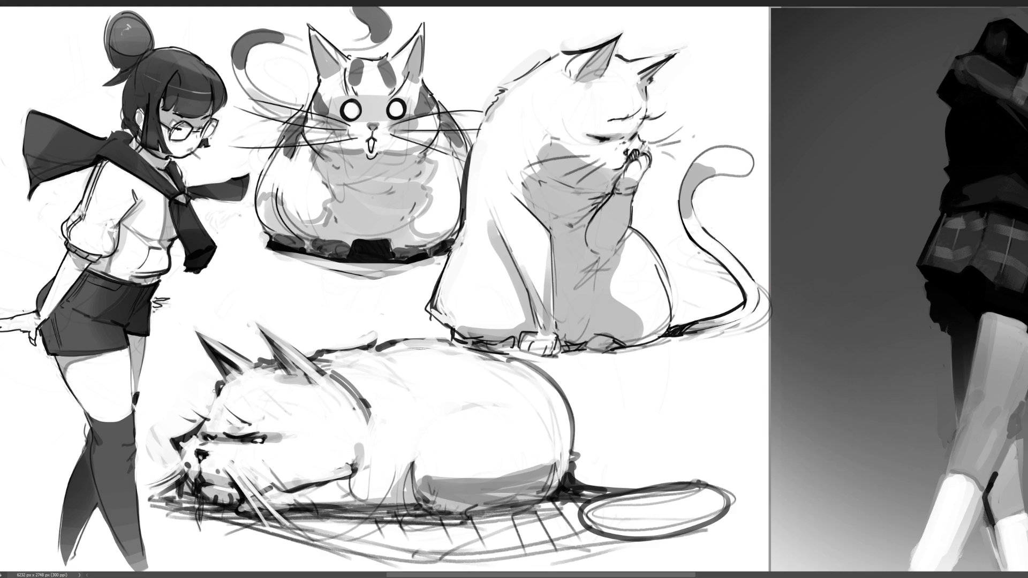
drag(175, 494, 206, 498)
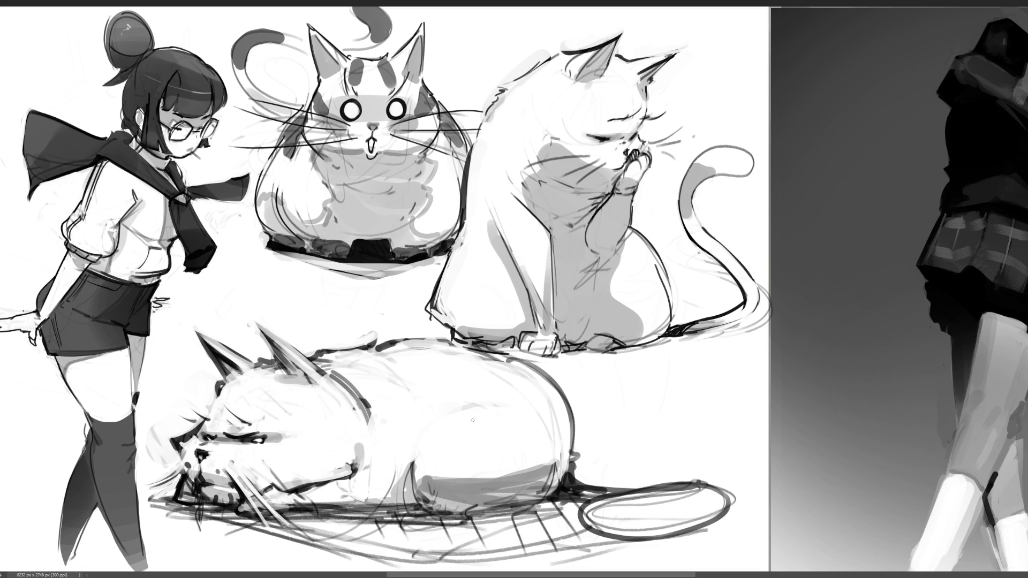
- Fill the oval beside the cat with white and paint a grey shadow beneath it
mouse_move(594, 515)
mouse_down()
mouse_move(643, 523)
mouse_move(671, 508)
mouse_move(663, 519)
mouse_move(683, 519)
mouse_up()
mouse_move(602, 552)
mouse_down()
mouse_move(731, 530)
mouse_move(606, 551)
mouse_move(701, 553)
mouse_move(751, 526)
mouse_move(619, 560)
mouse_move(717, 532)
mouse_move(683, 562)
mouse_up()
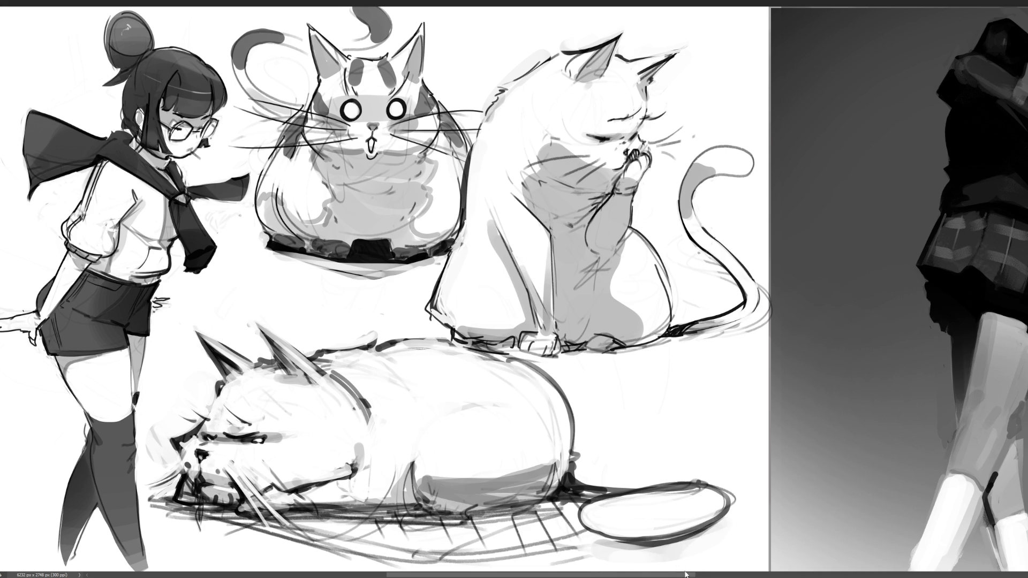
mouse_move(607, 553)
mouse_down()
mouse_move(754, 515)
mouse_move(584, 562)
mouse_move(758, 522)
mouse_up()
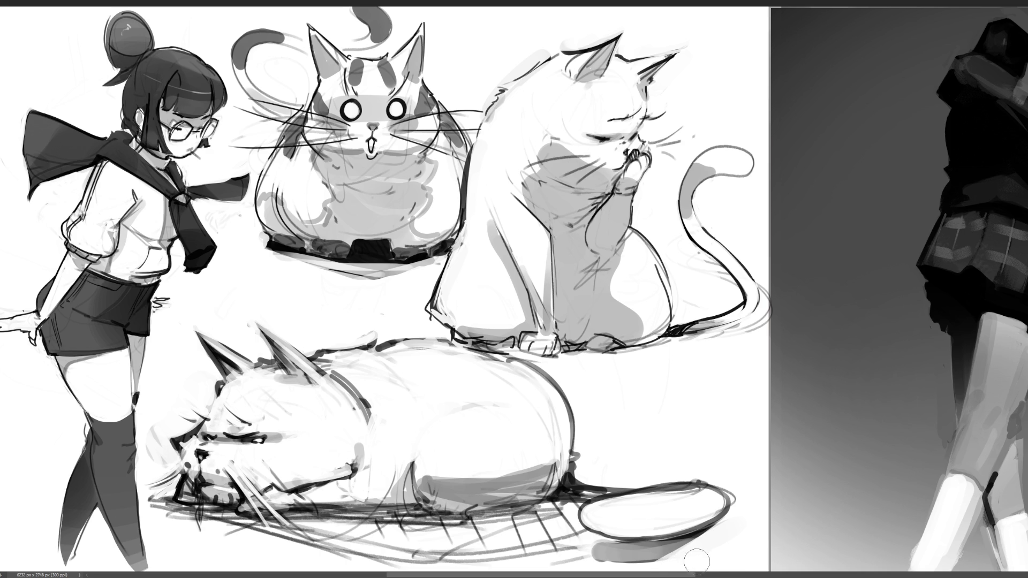
- Lighten the shadow under the cat's tail and try black eye dots, then undo them
drag(680, 557, 731, 543)
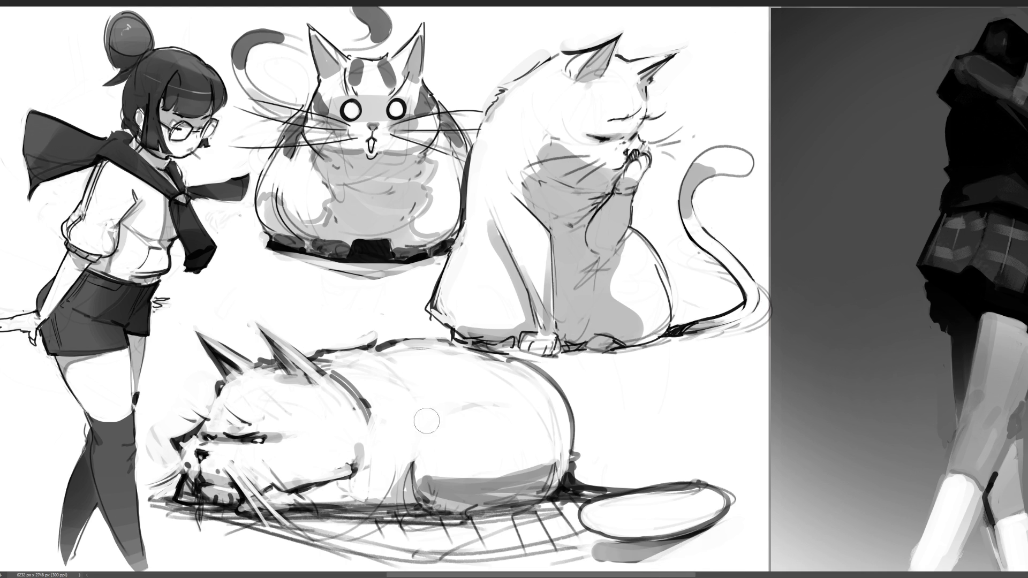
click(277, 455)
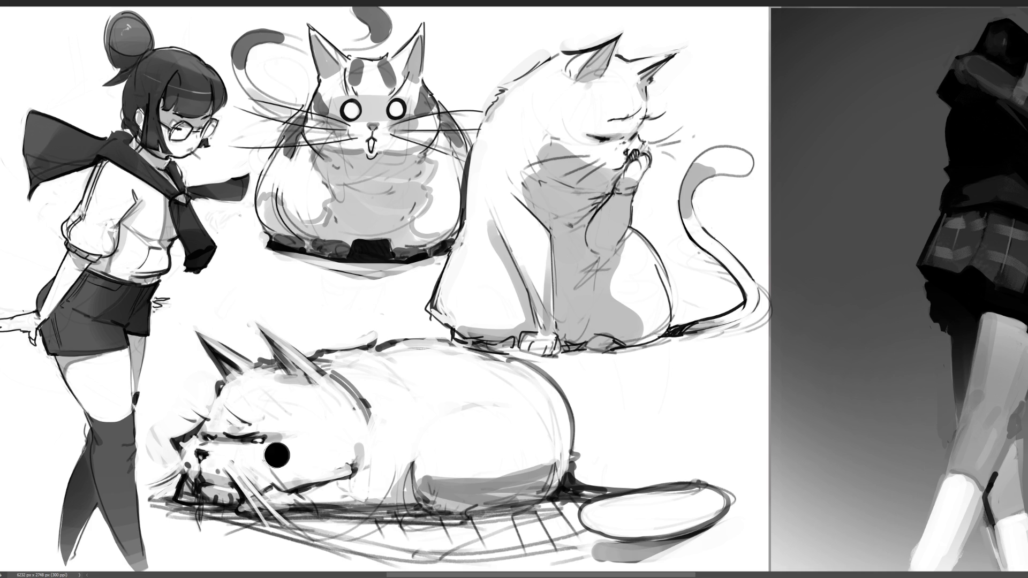
key(ctrl+z)
click(190, 444)
click(266, 456)
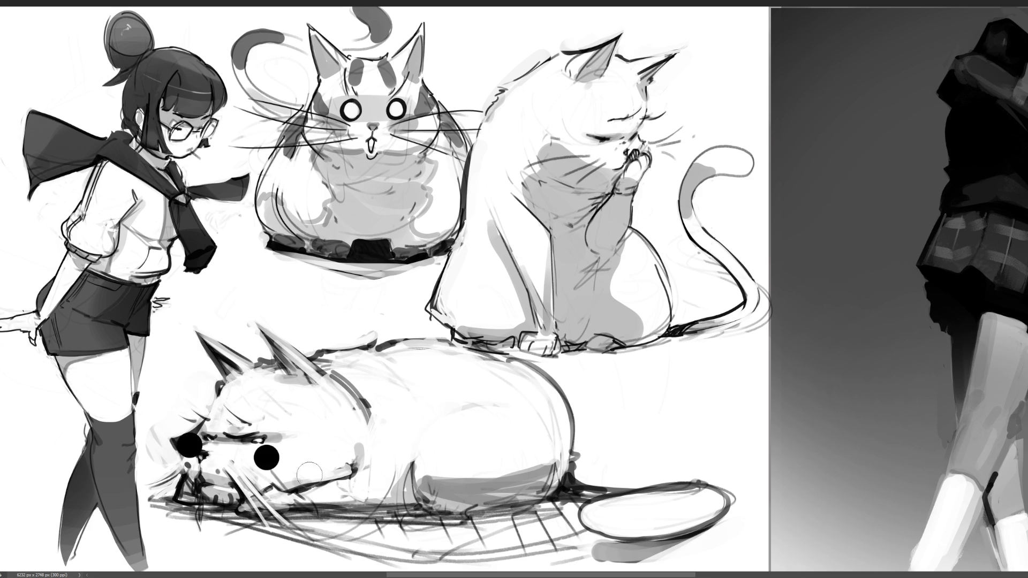
key(ctrl+z)
key(ctrl+z)
- Try black sunglass lenses over both of the cat's eyes, then remove them again
click(246, 451)
click(205, 449)
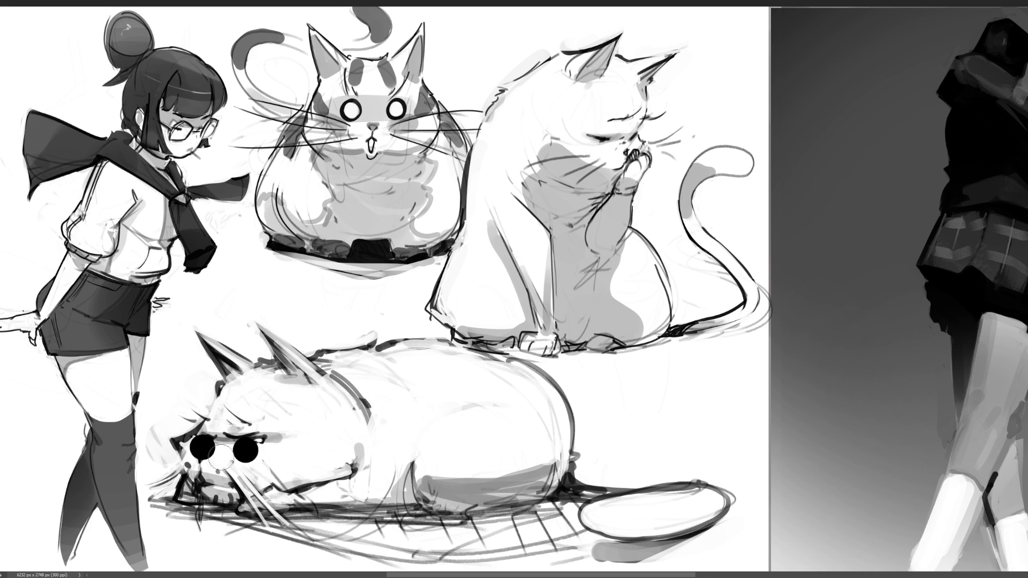
key(ctrl+z)
key(ctrl+z)
click(198, 433)
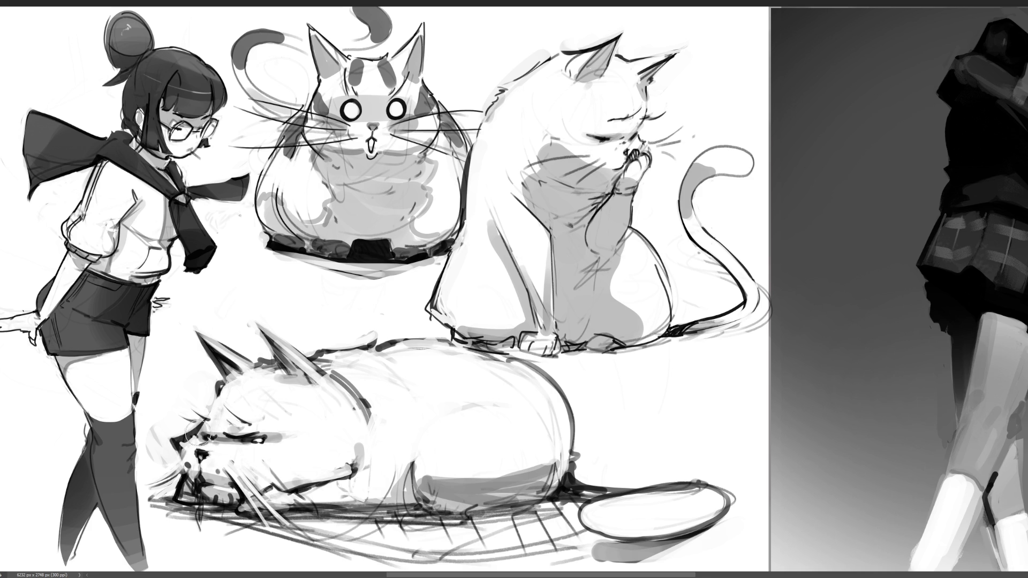
click(229, 439)
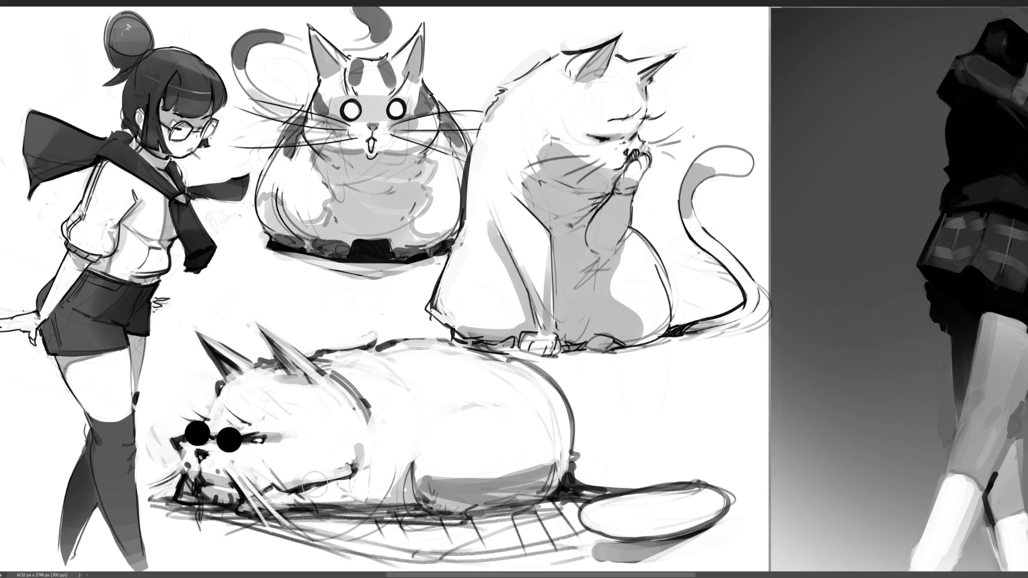
key(ctrl+z)
key(ctrl+z)
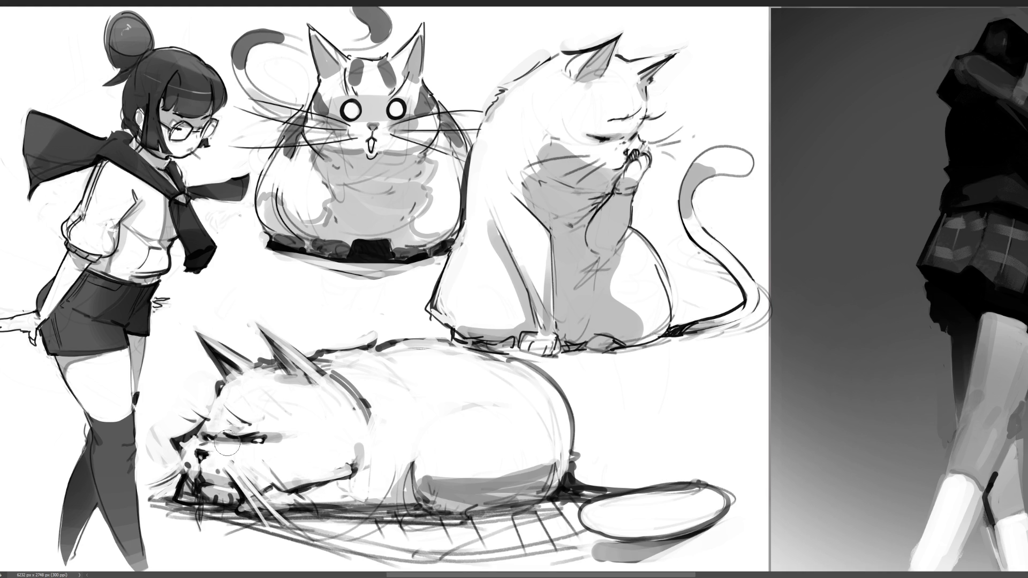
click(229, 440)
click(195, 437)
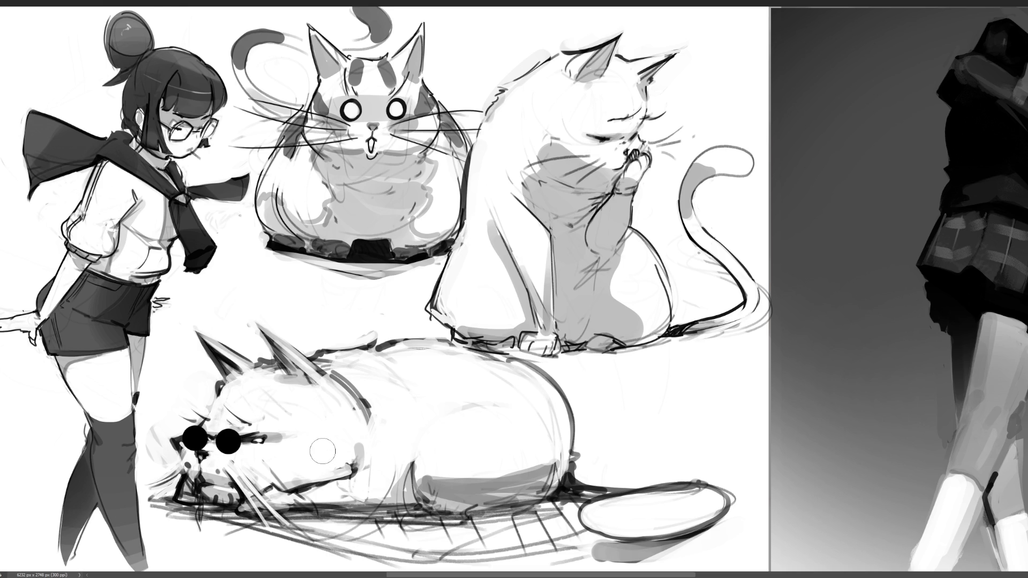
key(ctrl+z)
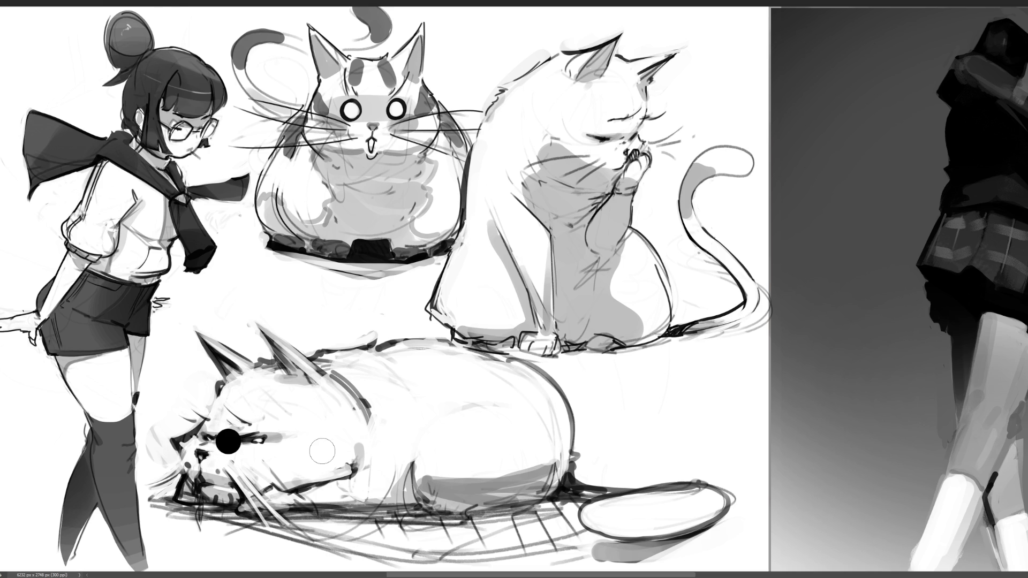
key(ctrl+z)
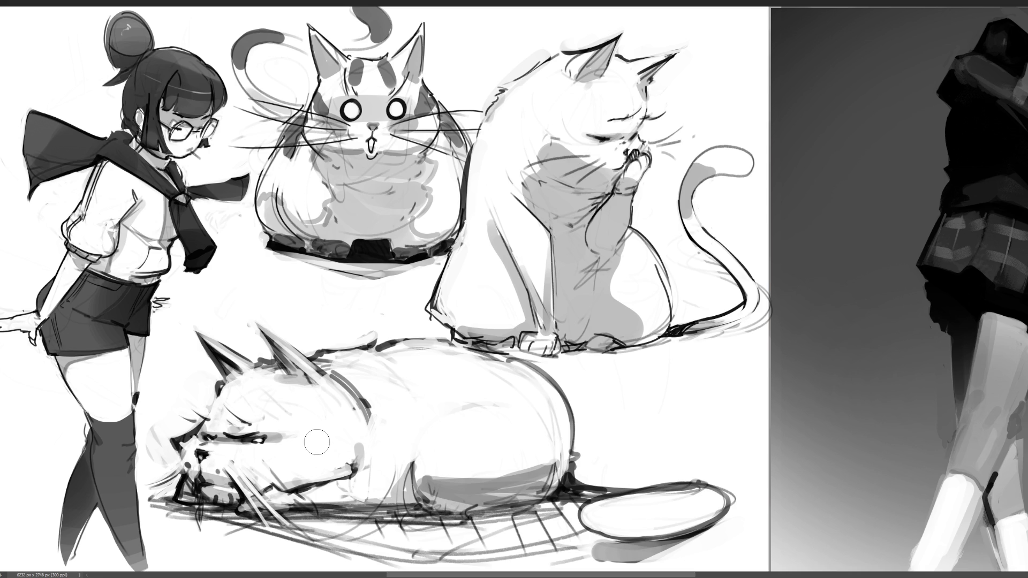
- Paint fur tufts on the top cat's cheeks and between its ears, undoing stray strokes
drag(432, 79, 445, 101)
key(ctrl+z)
drag(360, 57, 387, 45)
mouse_move(306, 89)
mouse_down()
mouse_move(297, 109)
mouse_move(308, 109)
mouse_move(270, 147)
mouse_up()
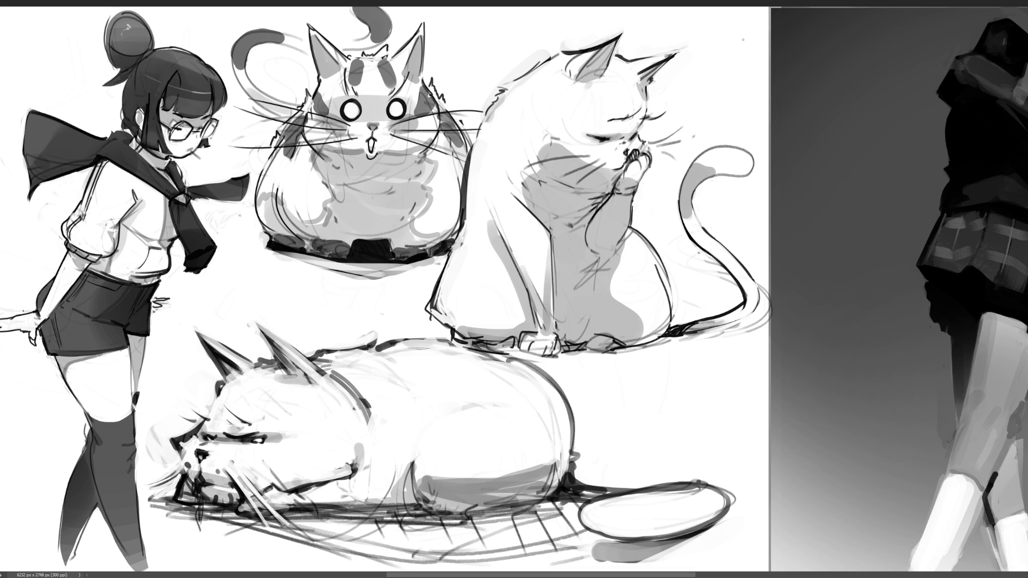
key(ctrl+z)
key(ctrl+z)
key(ctrl+z)
key(ctrl+z)
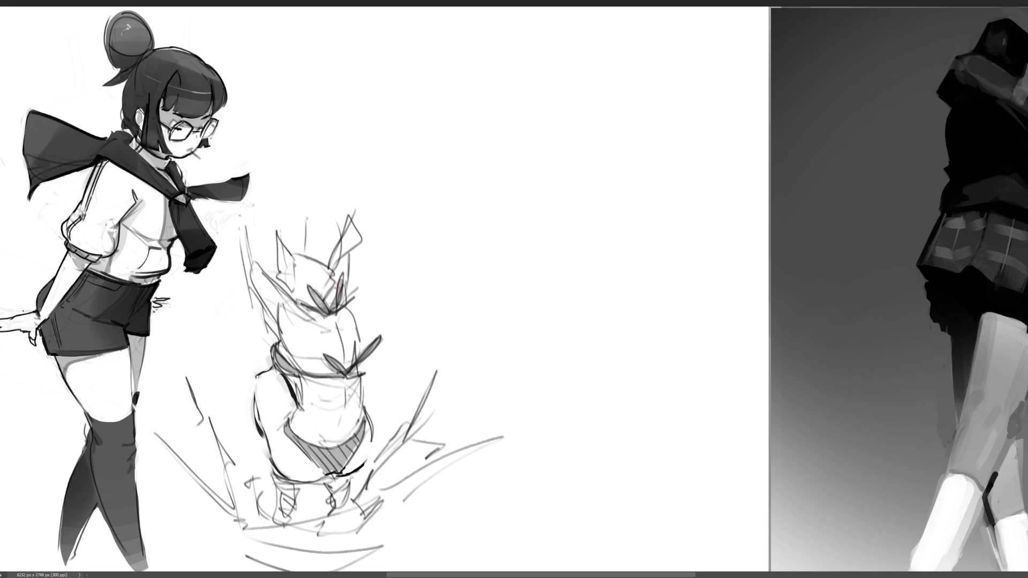
- Draw a tapered leg outline right of centre, undoing the arched stroke to redraw it flatter
mouse_move(502, 124)
mouse_down()
mouse_move(511, 167)
mouse_move(515, 102)
mouse_move(529, 118)
mouse_move(526, 100)
mouse_move(547, 148)
mouse_move(550, 271)
mouse_move(543, 244)
mouse_move(559, 235)
mouse_move(551, 273)
mouse_move(559, 278)
mouse_move(570, 255)
mouse_up()
key(ctrl+z)
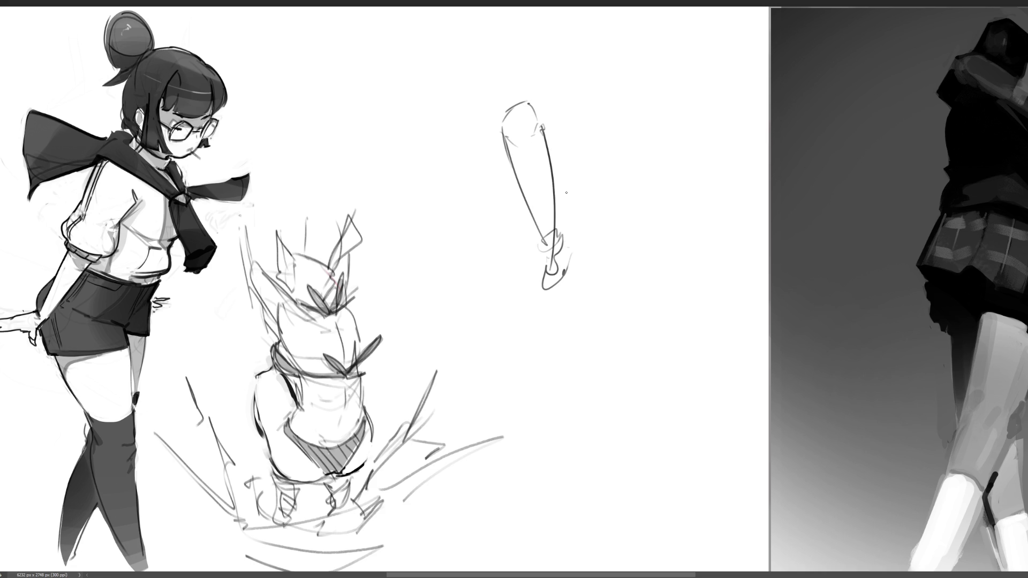
- Sketch two legs with knees, calves and a foot, plus small guide marks above
drag(542, 131, 552, 224)
mouse_move(532, 100)
mouse_down()
mouse_move(565, 216)
mouse_move(584, 228)
mouse_up()
mouse_move(593, 113)
mouse_down()
mouse_move(581, 240)
mouse_move(612, 234)
mouse_move(587, 251)
mouse_move(587, 292)
mouse_up()
mouse_move(588, 289)
mouse_down()
mouse_move(600, 257)
mouse_move(600, 290)
mouse_move(654, 224)
mouse_up()
drag(648, 180, 636, 256)
drag(575, 160, 588, 156)
mouse_move(566, 100)
mouse_down()
mouse_move(566, 114)
mouse_move(571, 80)
mouse_move(583, 84)
mouse_up()
- Rough in the hips, head circle, raised arm lines and torso side lines
mouse_move(582, 101)
mouse_down()
mouse_move(598, 85)
mouse_move(630, 100)
mouse_move(645, 140)
mouse_up()
mouse_move(553, 44)
mouse_down()
mouse_move(569, 16)
mouse_move(590, 74)
mouse_move(616, 65)
mouse_up()
mouse_move(613, 63)
mouse_down()
mouse_move(627, 23)
mouse_move(604, 60)
mouse_up()
drag(636, 71, 635, 53)
drag(659, 9, 637, 67)
mouse_move(653, 24)
mouse_down()
mouse_move(641, 88)
mouse_move(650, 188)
mouse_up()
drag(529, 15, 543, 57)
mouse_move(655, 105)
mouse_down()
mouse_move(683, 52)
mouse_move(645, 132)
mouse_up()
mouse_move(550, 28)
mouse_down()
mouse_move(544, 16)
mouse_move(631, 7)
mouse_up()
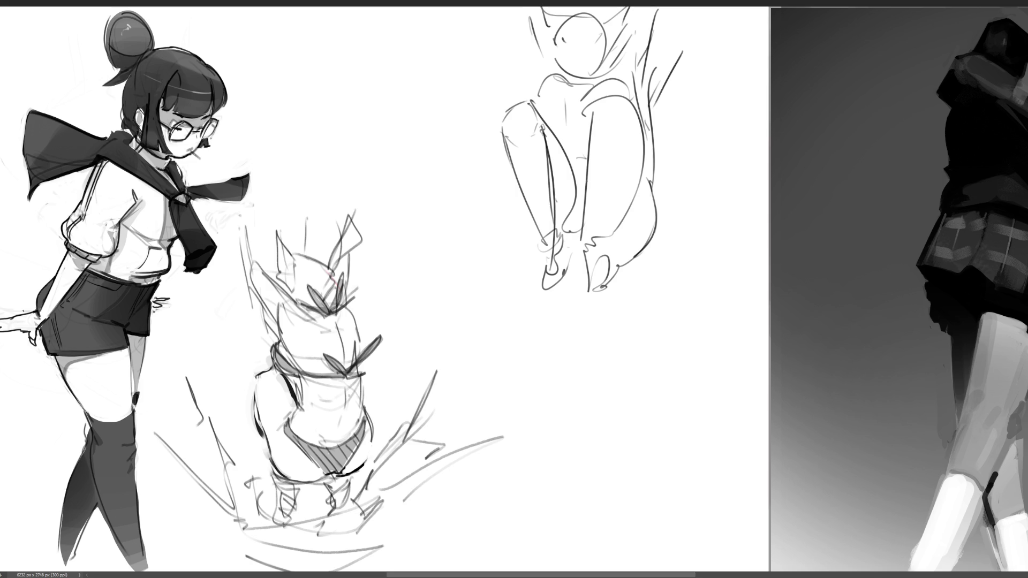
- Outline the feet and refine both legs with knee, shin and calf lines down to pointed feet
drag(605, 256, 654, 242)
mouse_move(645, 165)
mouse_down()
mouse_move(654, 218)
mouse_move(630, 253)
mouse_up()
mouse_move(642, 260)
mouse_down()
mouse_move(650, 250)
mouse_move(611, 292)
mouse_up()
mouse_move(583, 174)
mouse_down()
mouse_move(595, 245)
mouse_move(614, 261)
mouse_up()
drag(625, 224, 617, 265)
mouse_move(578, 129)
mouse_down()
mouse_move(581, 240)
mouse_move(599, 105)
mouse_up()
mouse_move(600, 107)
mouse_down()
mouse_move(635, 174)
mouse_move(611, 262)
mouse_move(662, 201)
mouse_move(624, 257)
mouse_move(637, 260)
mouse_up()
mouse_move(508, 121)
mouse_down()
mouse_move(562, 274)
mouse_move(608, 271)
mouse_up()
mouse_move(615, 265)
mouse_down()
mouse_move(603, 318)
mouse_move(637, 278)
mouse_up()
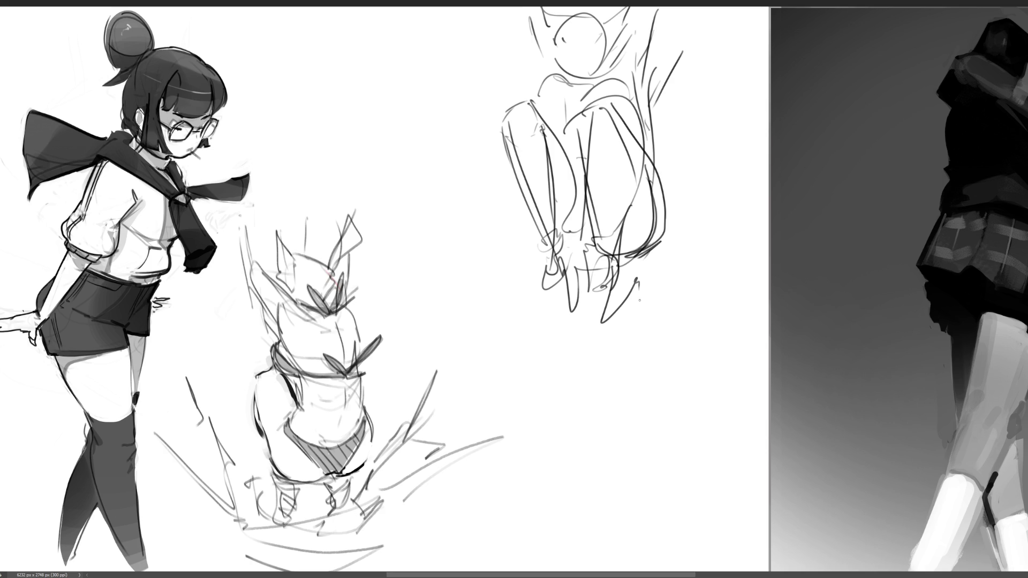
- Add lines along the figure's right side, then fade the sketch to light grey and shrink the brush
drag(654, 49, 642, 122)
drag(657, 77, 662, 182)
drag(663, 23, 649, 70)
mouse_move(623, 6)
mouse_down()
mouse_move(612, 39)
mouse_move(562, 37)
mouse_move(578, 66)
mouse_up()
key(ctrl+z)
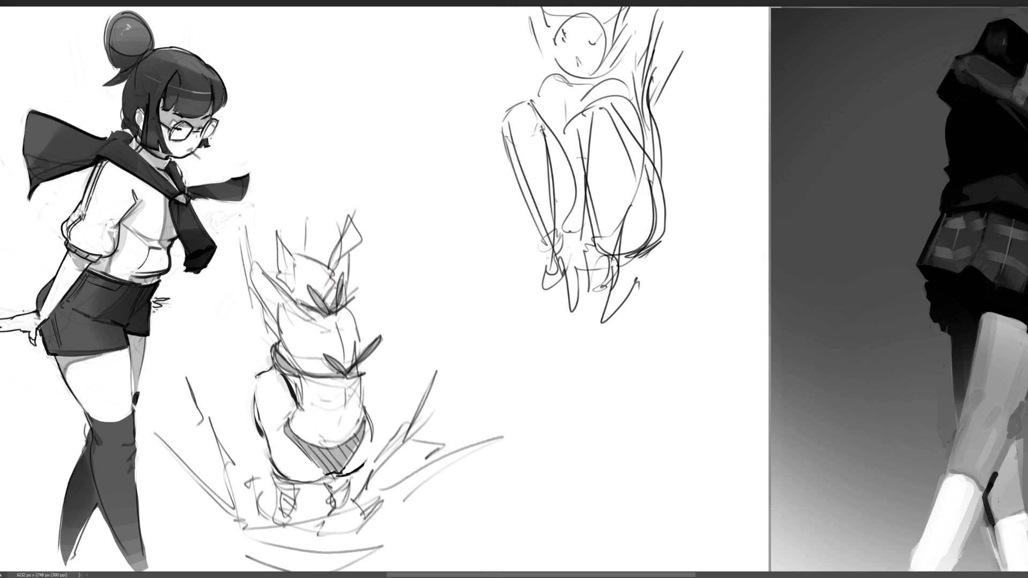
drag(620, 298, 633, 310)
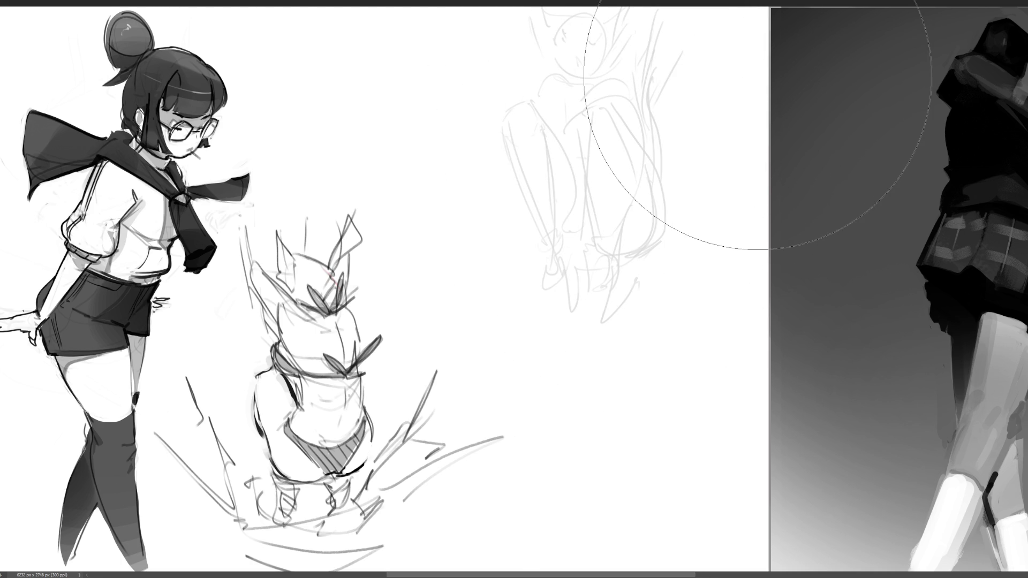
key(bracketleft)
key(bracketleft)
key(bracketleft)
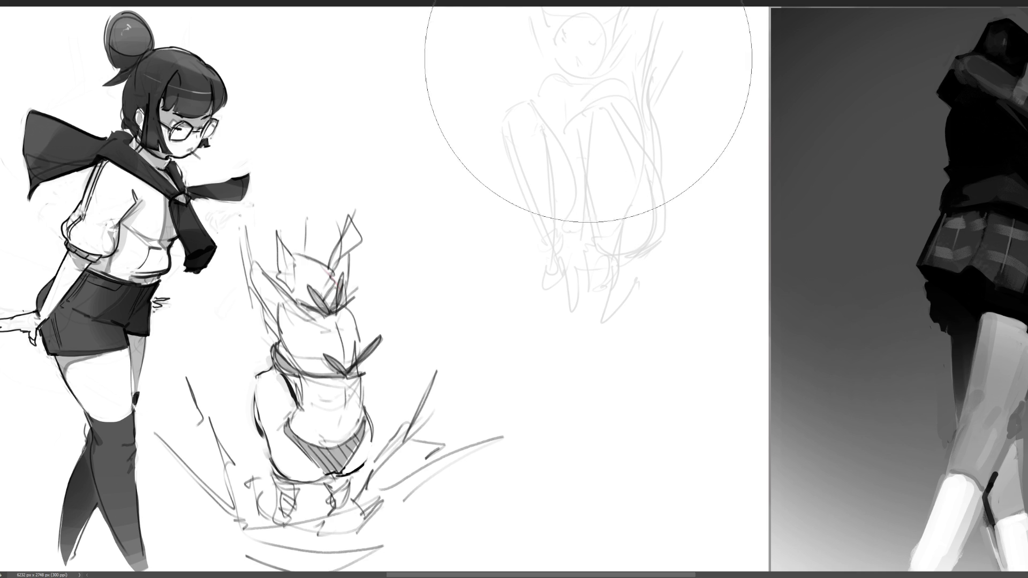
- With a smaller brush, ink the shoulders, both legs and a foot over the faded sketch
key(bracketleft)
key(bracketleft)
key(bracketleft)
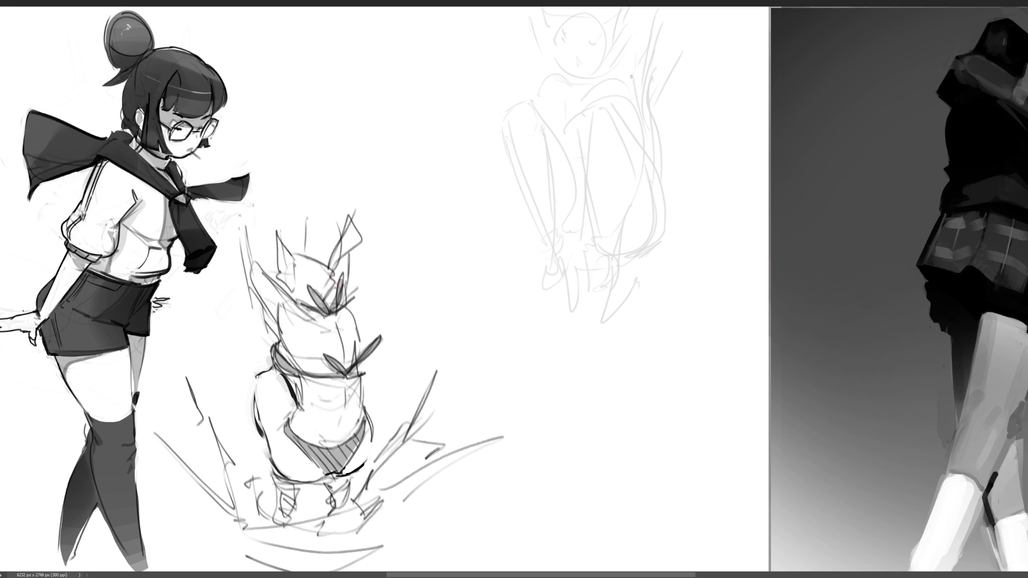
mouse_move(537, 66)
mouse_down()
mouse_move(522, 110)
mouse_move(552, 70)
mouse_up()
mouse_move(557, 81)
mouse_down()
mouse_move(553, 123)
mouse_move(585, 96)
mouse_move(574, 129)
mouse_move(607, 86)
mouse_move(625, 106)
mouse_move(612, 66)
mouse_up()
drag(620, 61, 656, 121)
drag(532, 75, 509, 219)
drag(552, 116, 512, 228)
mouse_move(513, 192)
mouse_down()
mouse_move(501, 231)
mouse_move(465, 213)
mouse_up()
drag(500, 227, 513, 242)
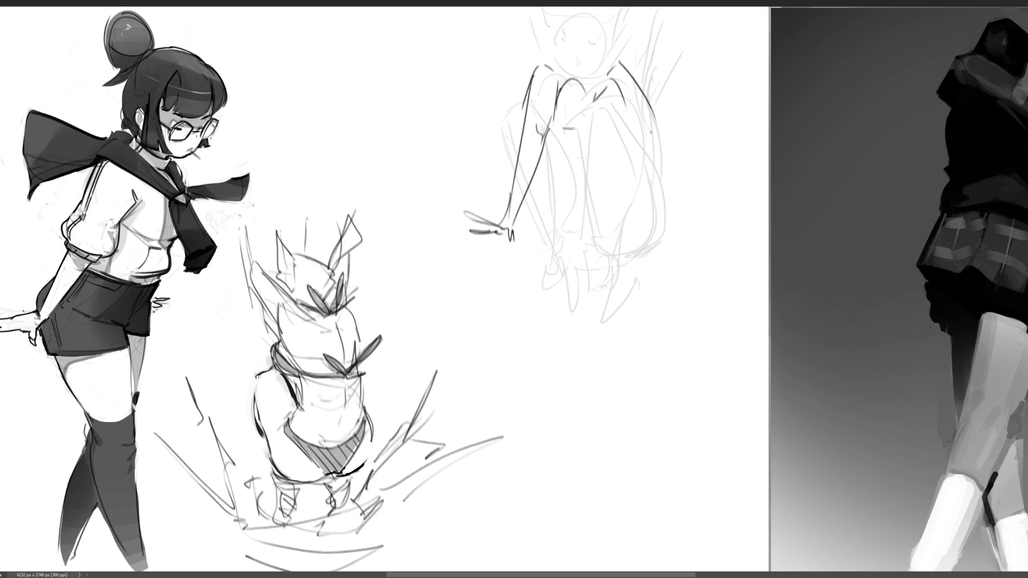
drag(630, 122, 690, 222)
mouse_move(660, 167)
mouse_down()
mouse_move(695, 234)
mouse_move(720, 197)
mouse_move(711, 220)
mouse_up()
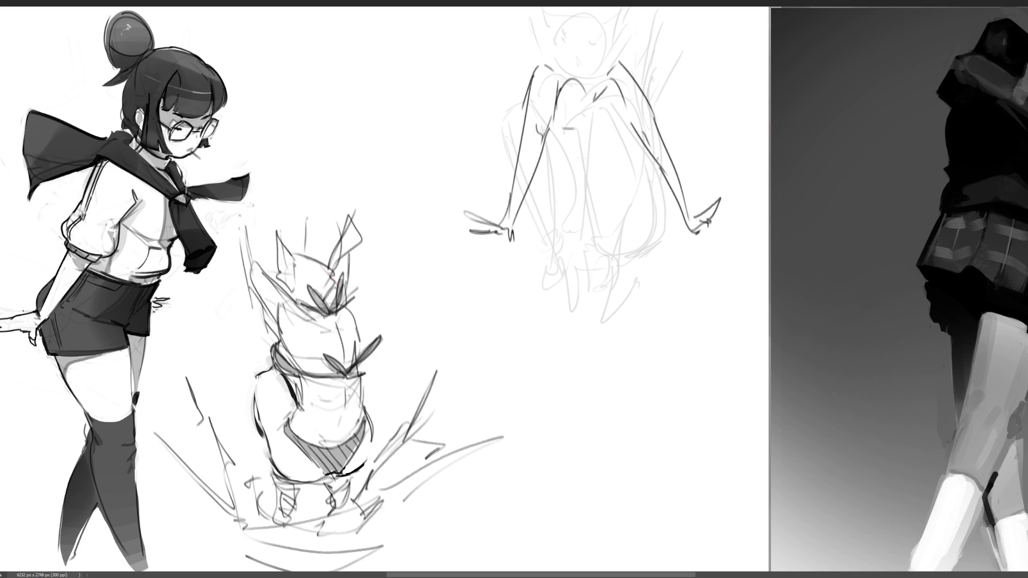
- Ink the chest arcs and a dash beneath, undoing a misplaced chest stroke and right-side curve
mouse_move(561, 132)
mouse_down()
mouse_move(596, 138)
mouse_move(589, 128)
mouse_move(628, 127)
mouse_up()
key(ctrl+z)
mouse_move(560, 141)
mouse_down()
mouse_move(626, 127)
mouse_move(594, 149)
mouse_up()
drag(608, 158, 625, 158)
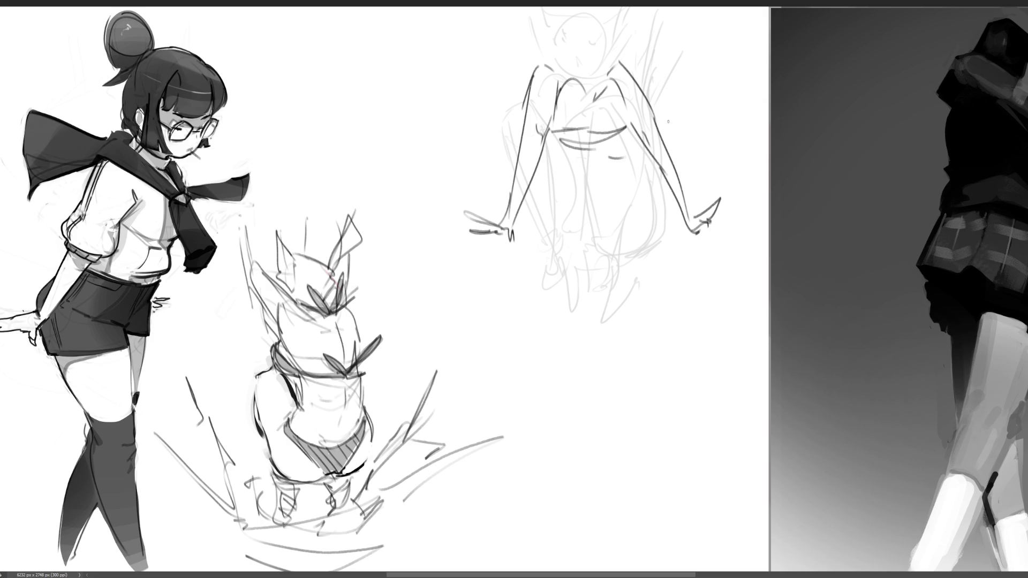
mouse_move(557, 143)
mouse_down()
mouse_move(594, 163)
mouse_move(592, 206)
mouse_move(629, 154)
mouse_up()
drag(651, 107, 653, 202)
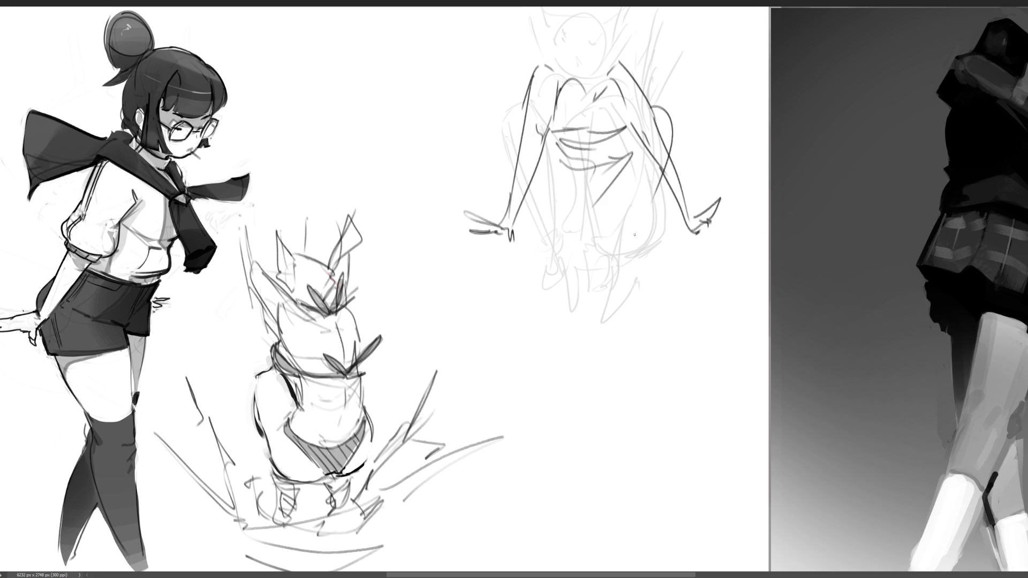
key(ctrl+z)
- Ink the right arm, long leg lines down to a small crossed foot, and a centre line
mouse_move(664, 137)
mouse_down()
mouse_move(658, 223)
mouse_move(623, 284)
mouse_up()
drag(549, 161, 598, 334)
drag(662, 207, 627, 407)
drag(591, 272, 622, 436)
drag(641, 417, 623, 438)
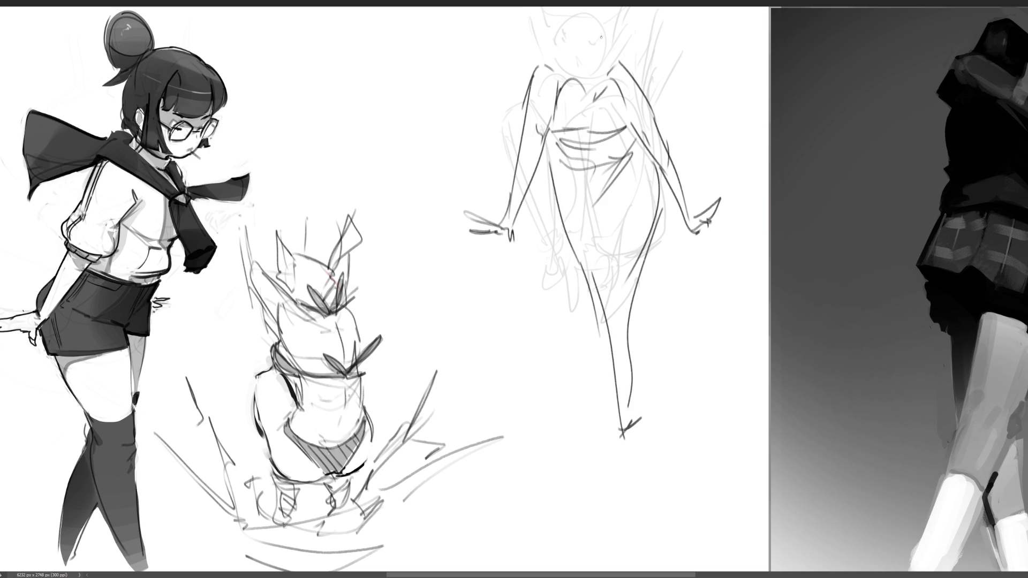
drag(593, 186, 603, 280)
drag(606, 325, 619, 402)
- Redraw the face contour, neck, arms looping over the head, spiky hair, cheek and jaw
drag(567, 57, 570, 64)
drag(544, 43, 571, 68)
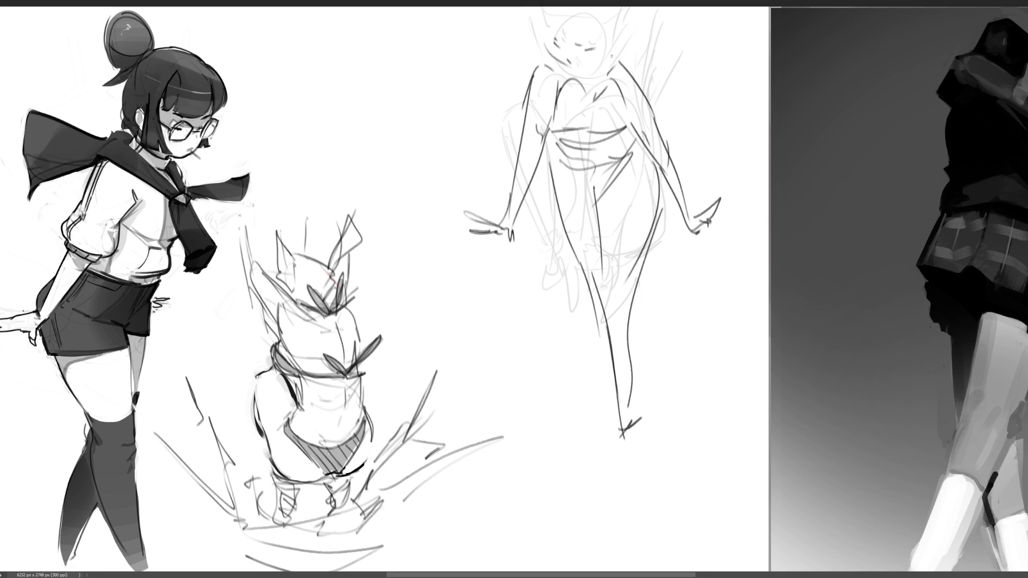
key(ctrl+z)
mouse_move(547, 21)
mouse_down()
mouse_move(549, 56)
mouse_move(595, 73)
mouse_move(615, 53)
mouse_move(619, 19)
mouse_up()
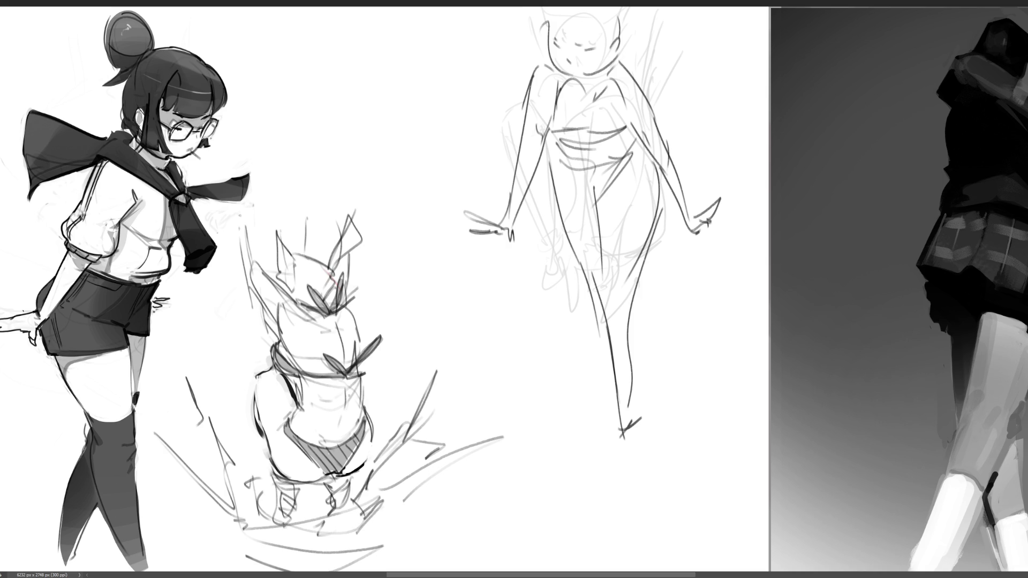
mouse_move(545, 64)
mouse_down()
mouse_move(557, 114)
mouse_move(535, 56)
mouse_move(498, 16)
mouse_move(545, 104)
mouse_up()
drag(614, 69, 646, 50)
mouse_move(624, 42)
mouse_down()
mouse_move(642, 24)
mouse_move(679, 83)
mouse_move(666, 97)
mouse_up()
mouse_move(544, 22)
mouse_down()
mouse_move(577, 10)
mouse_move(619, 23)
mouse_up()
mouse_move(636, 12)
mouse_down()
mouse_move(595, 65)
mouse_move(552, 62)
mouse_up()
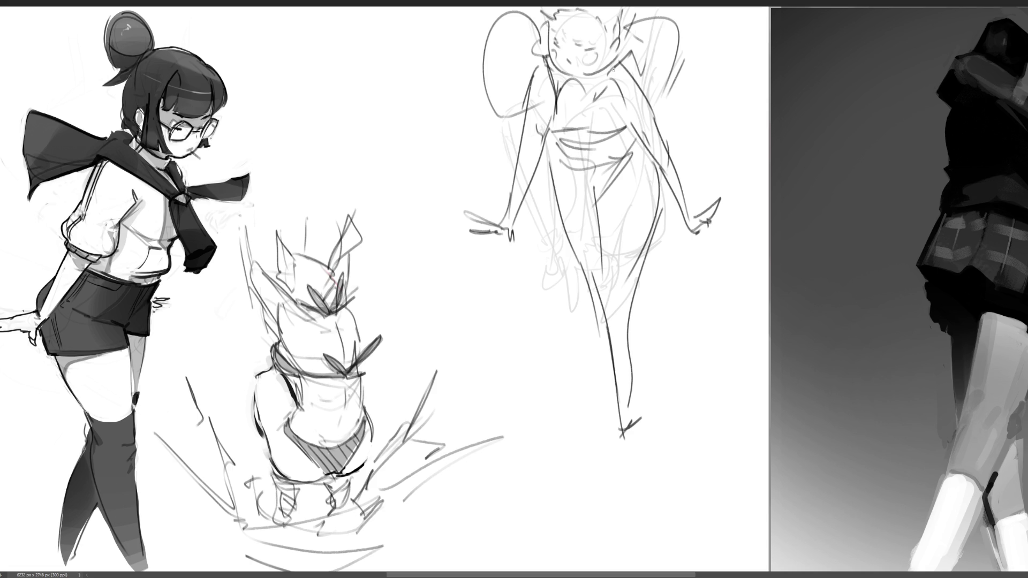
mouse_move(567, 63)
mouse_down()
mouse_move(569, 79)
mouse_move(591, 80)
mouse_up()
mouse_move(571, 79)
mouse_down()
mouse_move(558, 85)
mouse_move(553, 116)
mouse_move(589, 128)
mouse_move(578, 141)
mouse_move(610, 84)
mouse_move(596, 143)
mouse_move(567, 143)
mouse_move(604, 149)
mouse_move(591, 174)
mouse_up()
- Redraw the under-chest, belly, hips, thighs and knees down to the foot
drag(640, 150, 591, 180)
drag(627, 160, 605, 177)
mouse_move(555, 151)
mouse_down()
mouse_move(623, 159)
mouse_move(605, 190)
mouse_move(548, 171)
mouse_up()
mouse_move(548, 170)
mouse_down()
mouse_move(599, 278)
mouse_move(598, 313)
mouse_up()
drag(605, 265, 613, 276)
mouse_move(614, 265)
mouse_down()
mouse_move(629, 282)
mouse_move(635, 364)
mouse_move(624, 412)
mouse_up()
drag(606, 283, 616, 461)
drag(616, 461, 626, 443)
drag(575, 263, 596, 309)
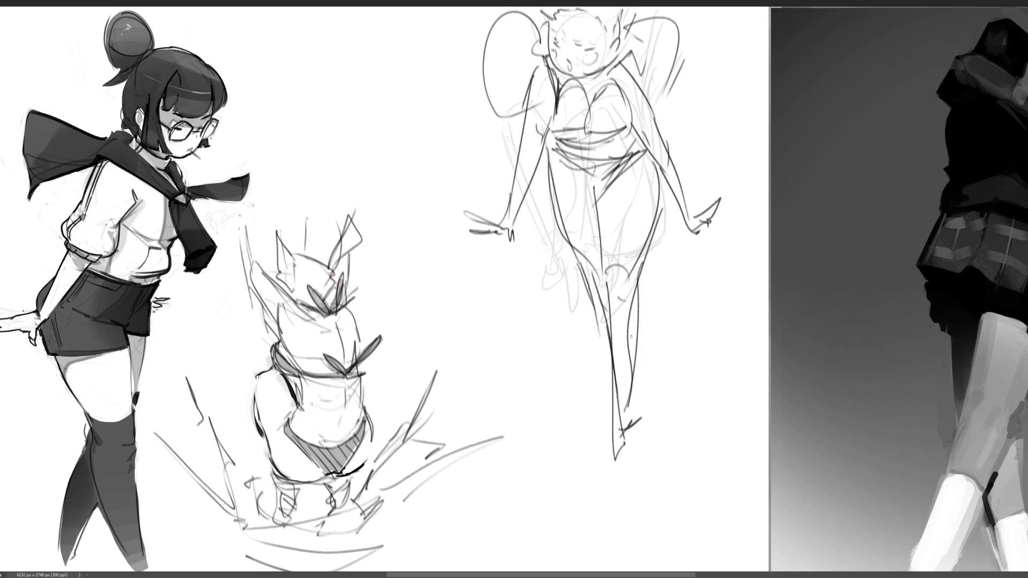
drag(549, 145, 572, 235)
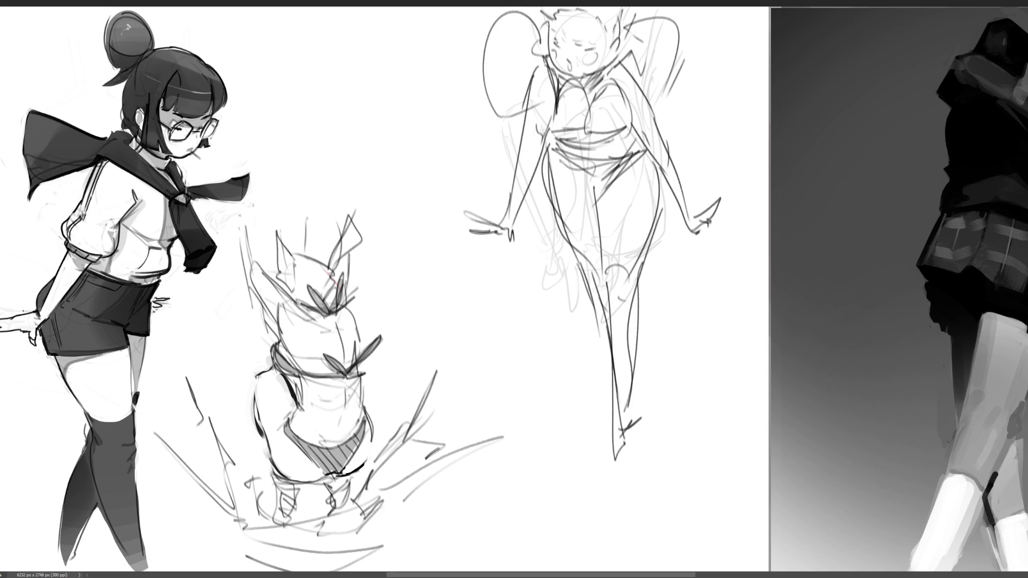
- Lasso the figure, move it lower on the page, and draw the V-neckline and under-bust line
mouse_move(696, 98)
mouse_down()
mouse_move(683, 6)
mouse_move(442, 60)
mouse_move(541, 471)
mouse_move(728, 349)
mouse_up()
drag(590, 170, 594, 255)
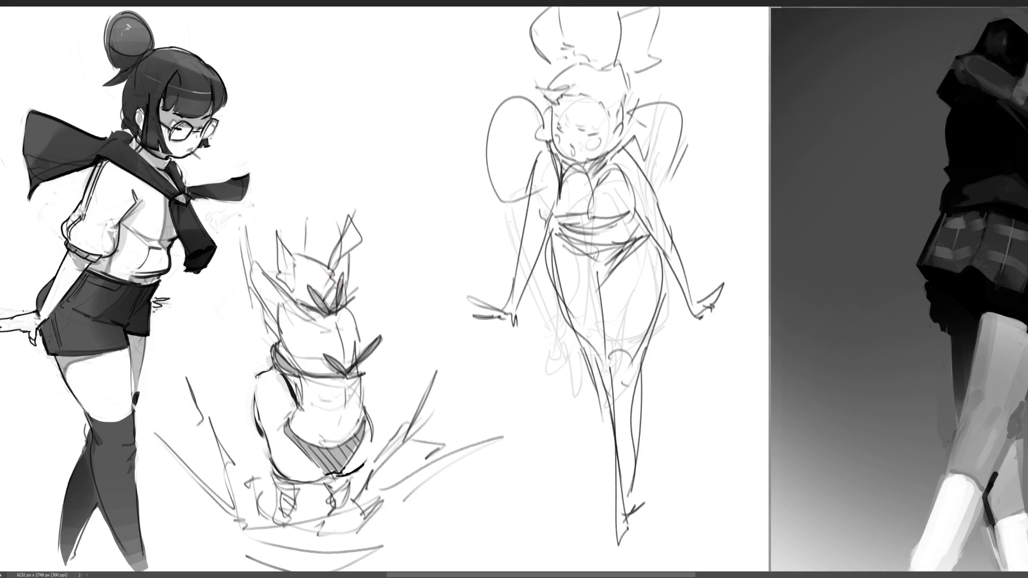
drag(561, 171, 595, 216)
drag(595, 165, 621, 212)
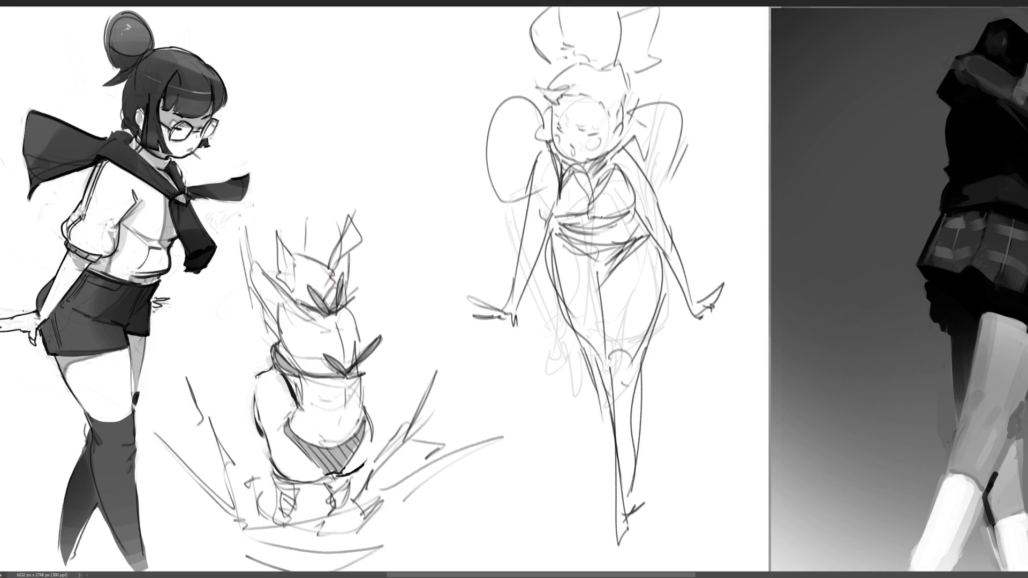
- Add curved strokes on the hair, collar, chest and right shoulder
mouse_move(631, 97)
mouse_down()
mouse_move(647, 105)
mouse_move(664, 182)
mouse_up()
mouse_move(546, 95)
mouse_down()
mouse_move(515, 196)
mouse_move(536, 201)
mouse_up()
drag(556, 156, 556, 214)
mouse_move(550, 147)
mouse_down()
mouse_move(544, 159)
mouse_move(532, 149)
mouse_up()
drag(541, 134, 581, 174)
mouse_move(608, 139)
mouse_down()
mouse_move(630, 160)
mouse_move(611, 171)
mouse_up()
drag(643, 205, 633, 213)
mouse_move(640, 141)
mouse_down()
mouse_move(629, 152)
mouse_move(641, 184)
mouse_move(672, 203)
mouse_up()
mouse_move(635, 100)
mouse_down()
mouse_move(664, 144)
mouse_move(661, 136)
mouse_up()
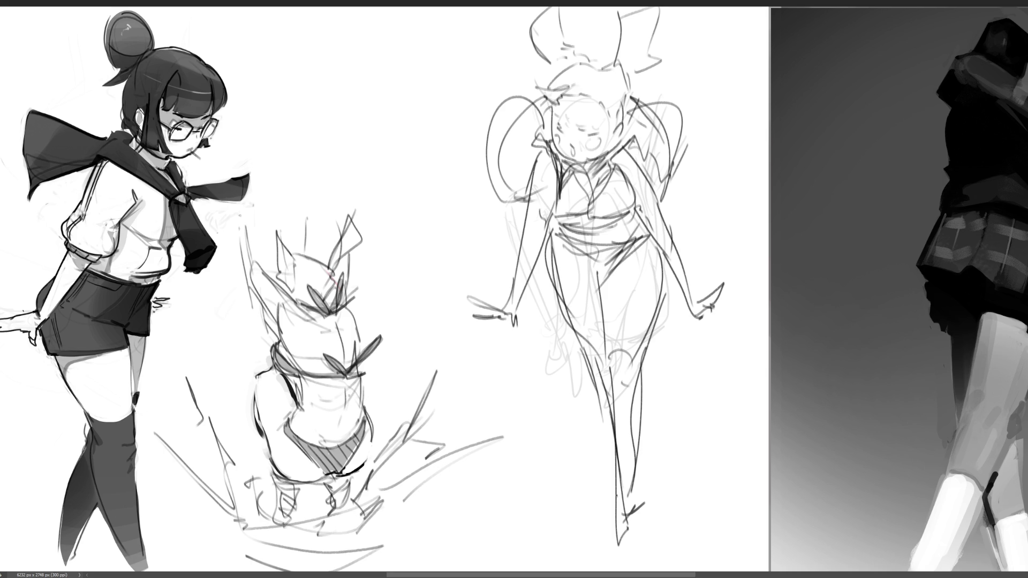
- Draw the figure's feet with a curl beside the ankle, and a curved line across the face
drag(622, 491, 624, 553)
mouse_move(623, 543)
mouse_down()
mouse_move(642, 502)
mouse_move(637, 537)
mouse_move(650, 541)
mouse_up()
drag(643, 540, 626, 558)
mouse_move(609, 488)
mouse_down()
mouse_move(613, 498)
mouse_move(614, 488)
mouse_up()
drag(601, 471, 614, 497)
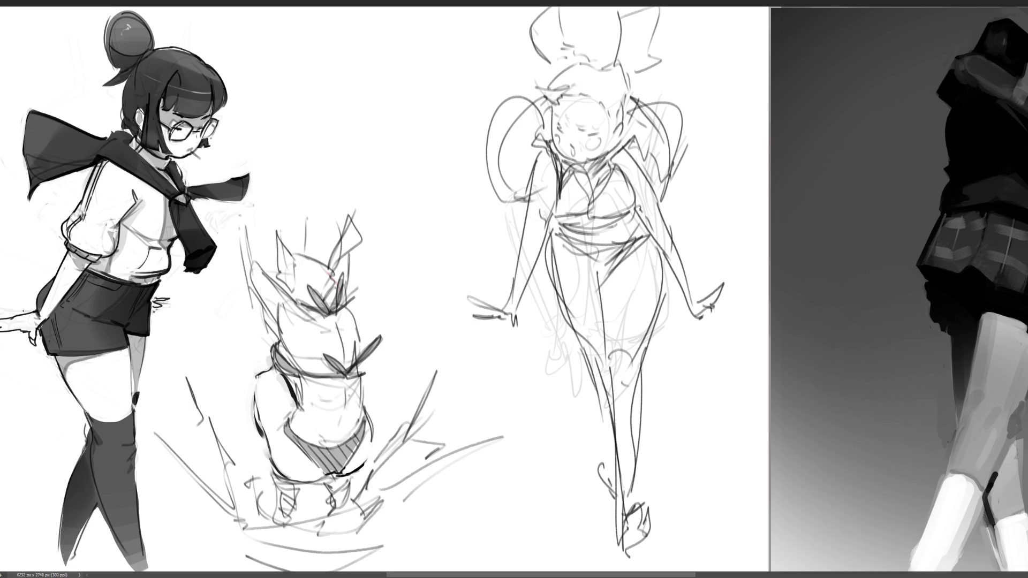
mouse_move(607, 144)
mouse_down()
mouse_move(572, 113)
mouse_move(556, 119)
mouse_move(570, 161)
mouse_move(610, 154)
mouse_move(605, 135)
mouse_move(595, 138)
mouse_up()
key(ctrl+t)
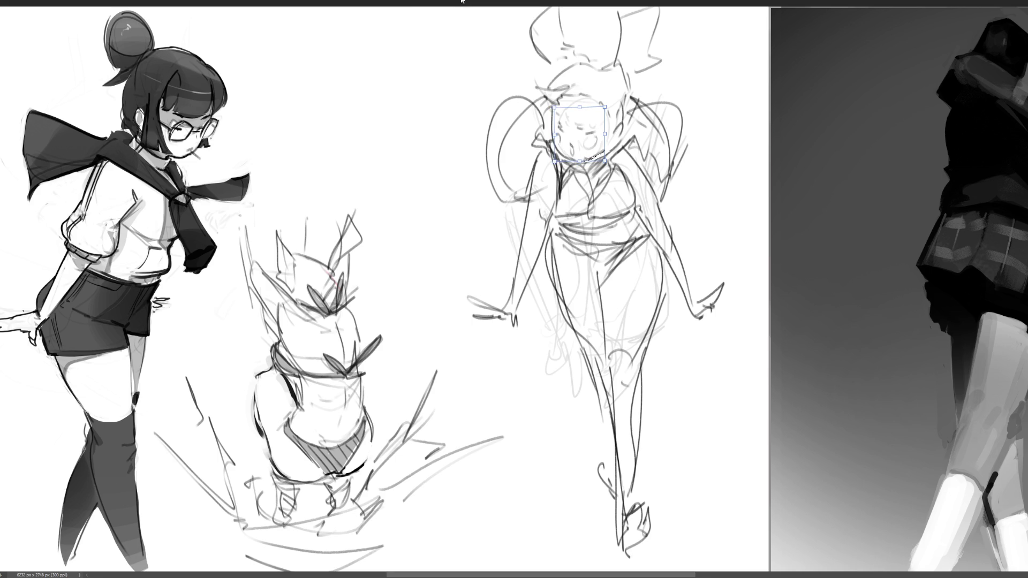
- Apply the resized face, then add the collar, chin line and strokes around the head
key(Return)
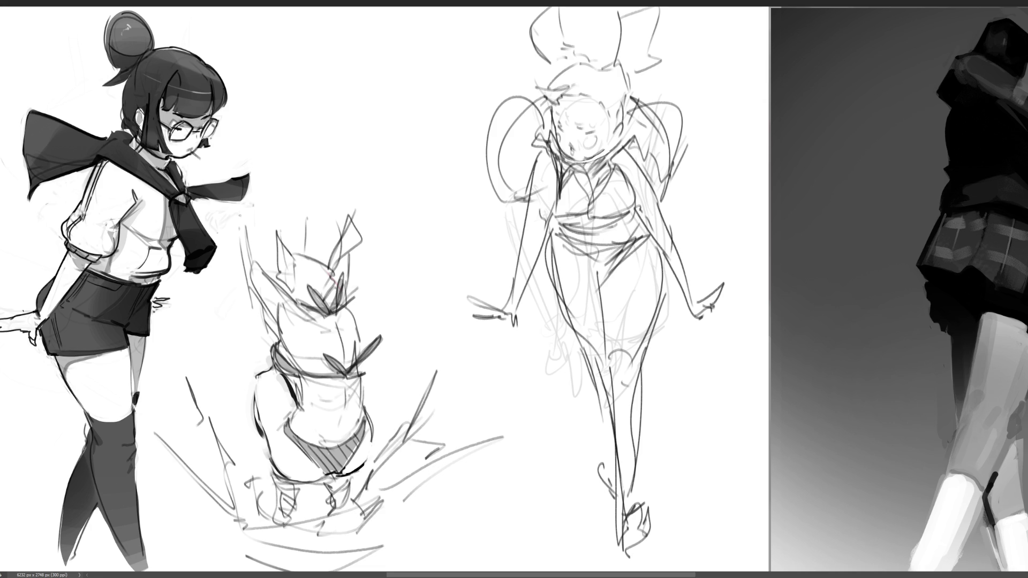
mouse_move(594, 156)
mouse_down()
mouse_move(617, 150)
mouse_move(628, 124)
mouse_up()
mouse_move(550, 106)
mouse_down()
mouse_move(551, 121)
mouse_move(538, 91)
mouse_move(573, 86)
mouse_move(595, 97)
mouse_up()
mouse_move(581, 58)
mouse_down()
mouse_move(598, 72)
mouse_move(620, 66)
mouse_move(628, 113)
mouse_up()
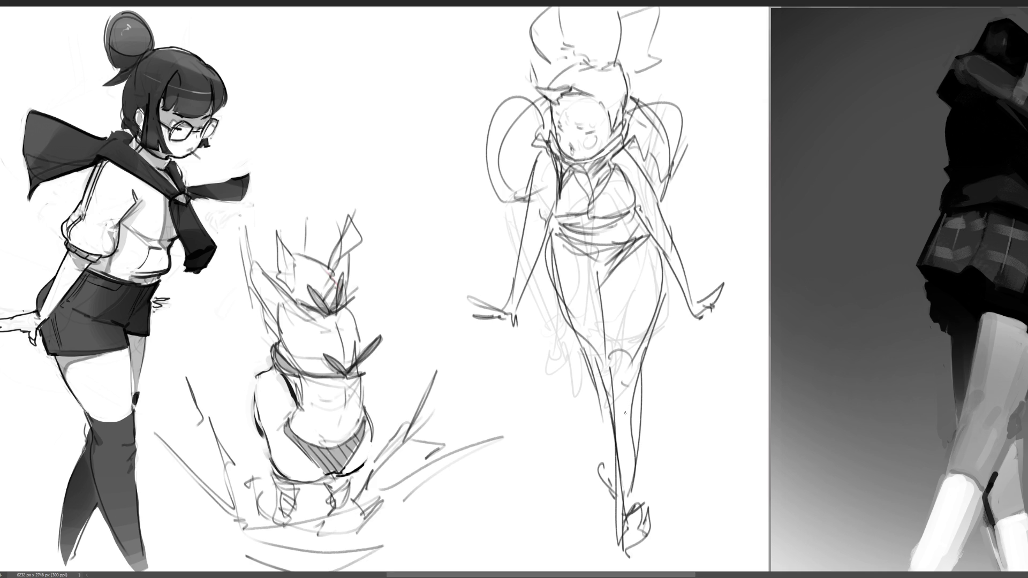
- Draw both hands with long lines hanging down from each
mouse_move(509, 317)
mouse_down()
mouse_move(500, 324)
mouse_move(513, 327)
mouse_up()
drag(513, 326, 528, 459)
mouse_move(698, 314)
mouse_down()
mouse_move(730, 299)
mouse_move(686, 328)
mouse_up()
drag(696, 328, 717, 431)
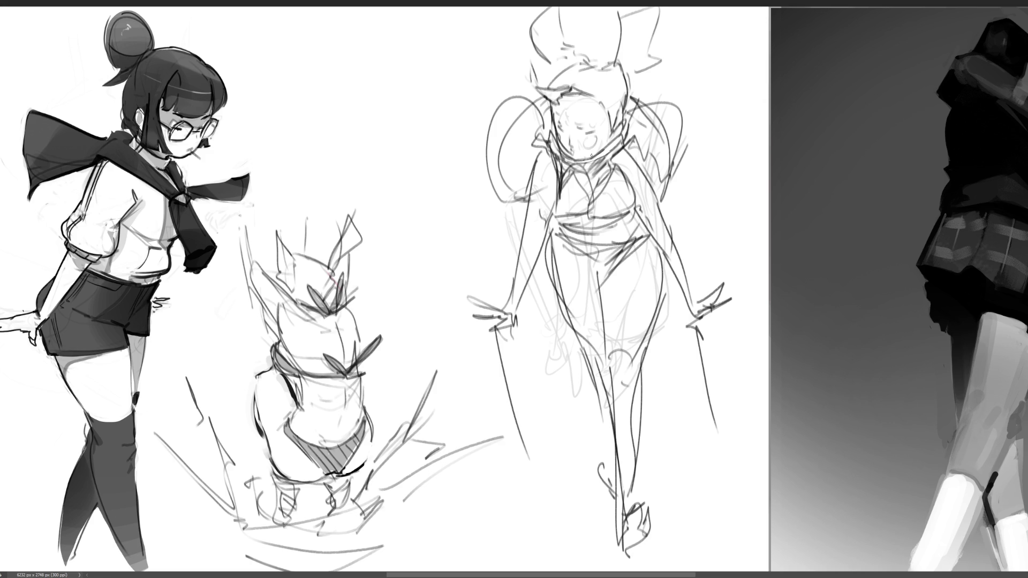
- Undo the chin strokes and redraw the face's eyes, mouth and right-side line
drag(574, 155, 602, 148)
key(ctrl+z)
key(ctrl+z)
key(ctrl+z)
mouse_move(581, 127)
mouse_down()
mouse_move(590, 130)
mouse_move(587, 120)
mouse_up()
drag(576, 149, 578, 152)
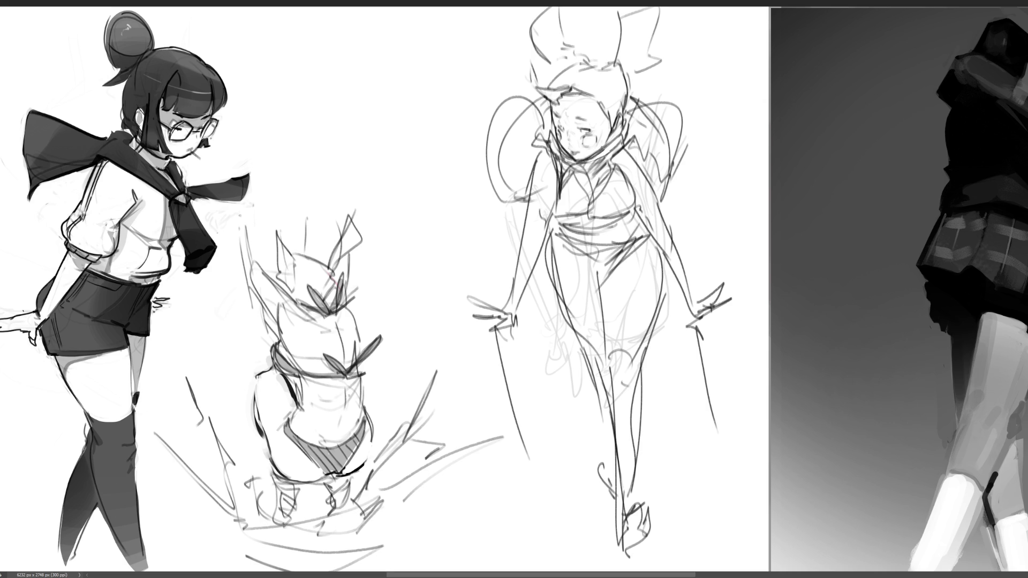
drag(614, 131, 609, 145)
- Sketch lighter hair lines around the head, erasing the long strokes and fading the dark left arc
drag(553, 57, 577, 43)
drag(559, 8, 564, 45)
drag(522, 56, 567, 46)
mouse_move(626, 9)
mouse_down()
mouse_move(616, 49)
mouse_move(624, 67)
mouse_up()
mouse_move(675, 22)
mouse_down()
mouse_move(642, 70)
mouse_move(685, 155)
mouse_up()
drag(641, 83, 707, 167)
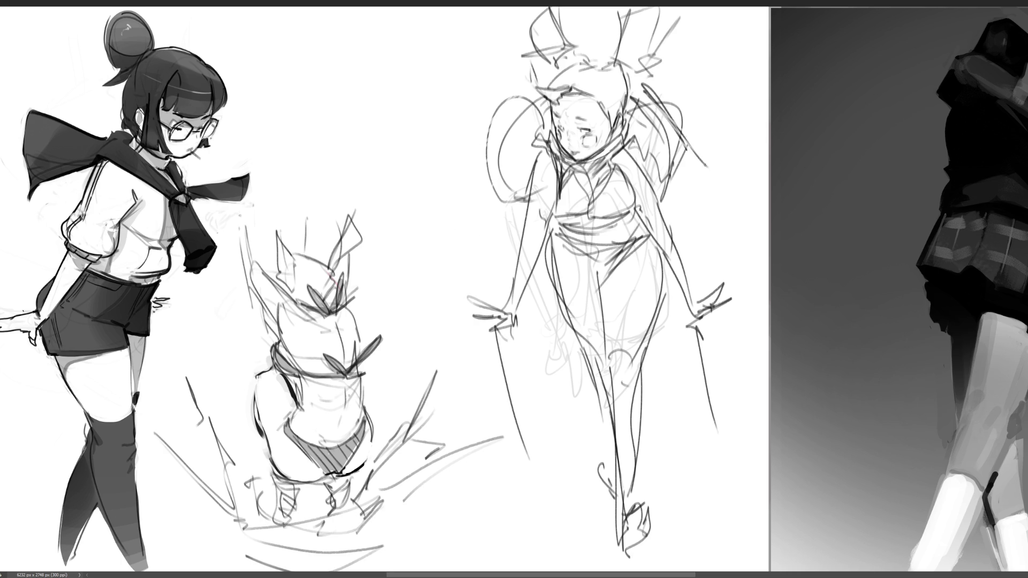
drag(649, 87, 694, 174)
mouse_move(527, 92)
mouse_down()
mouse_move(488, 128)
mouse_move(501, 193)
mouse_up()
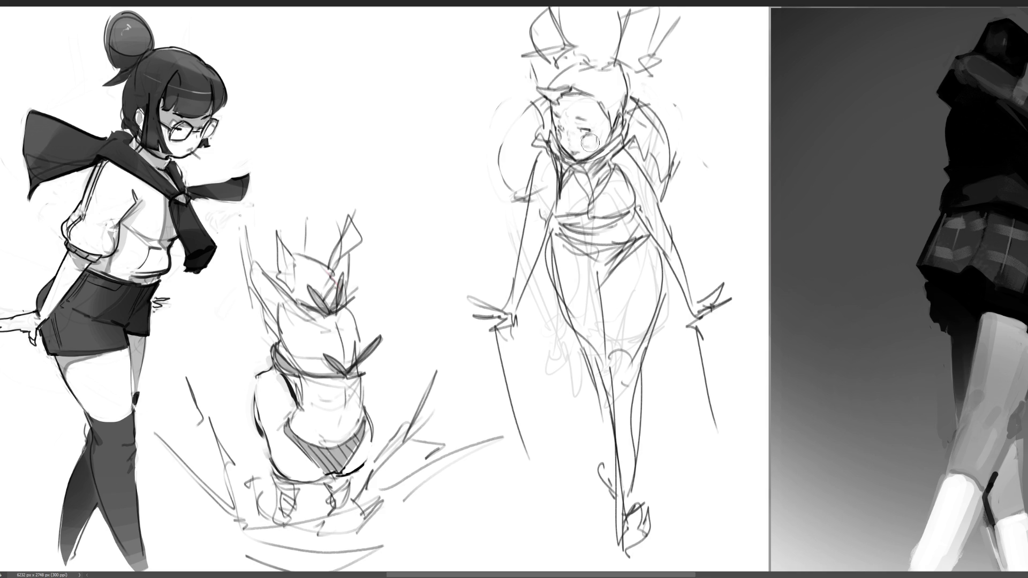
- Rework the eyes and add soft grey shading on the right cheek and under the chin
mouse_move(573, 137)
mouse_down()
mouse_move(605, 134)
mouse_move(581, 145)
mouse_up()
mouse_move(597, 123)
mouse_down()
mouse_move(582, 102)
mouse_move(604, 107)
mouse_up()
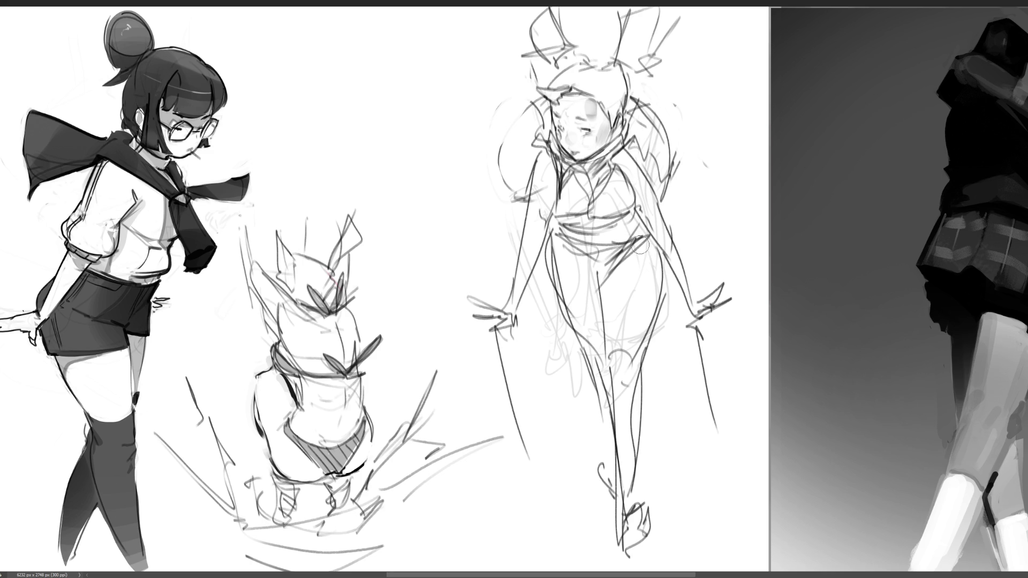
mouse_move(587, 170)
mouse_down()
mouse_move(604, 155)
mouse_move(582, 186)
mouse_up()
mouse_move(610, 155)
mouse_down()
mouse_move(589, 172)
mouse_move(610, 155)
mouse_up()
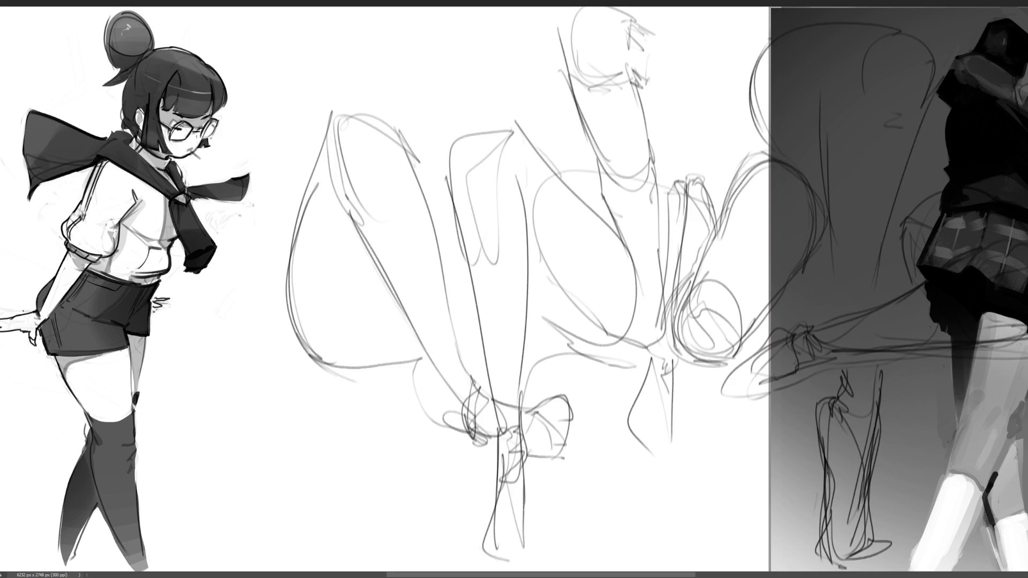
- Widen the middle sketch and shift it left and down, then mark the top of its head
key(ctrl+t)
mouse_move(293, 12)
mouse_down()
mouse_move(642, 245)
mouse_move(461, 258)
mouse_up()
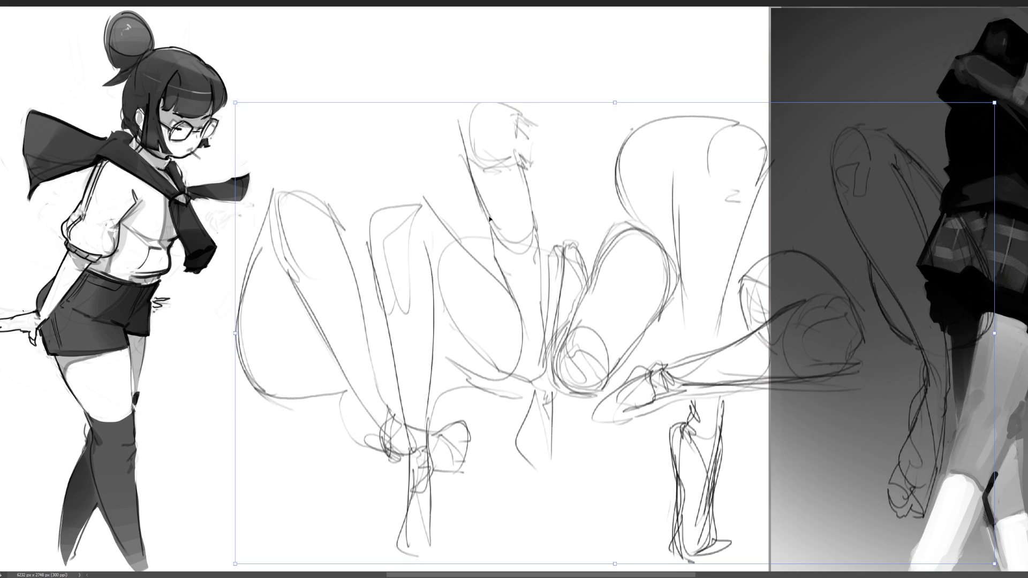
key(Return)
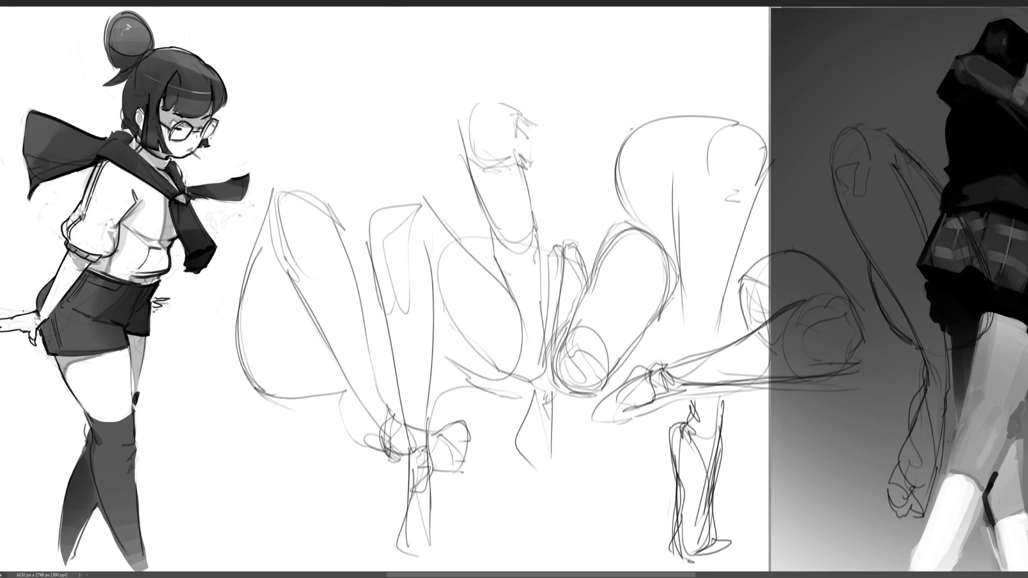
mouse_move(272, 191)
mouse_down()
mouse_move(303, 188)
mouse_move(334, 224)
mouse_move(300, 228)
mouse_move(311, 223)
mouse_up()
- Add ear and tick marks to the head, redrawing the overlong line down toward the wrist
mouse_move(316, 223)
mouse_down()
mouse_move(319, 242)
mouse_move(283, 262)
mouse_move(380, 420)
mouse_up()
drag(332, 246, 325, 254)
drag(329, 251, 383, 426)
key(ctrl+z)
mouse_move(332, 225)
mouse_down()
mouse_move(395, 417)
mouse_move(379, 431)
mouse_move(385, 438)
mouse_up()
drag(394, 409, 400, 415)
- Trace the left head contour and shade a grey blob inside the left sketch
mouse_move(273, 191)
mouse_down()
mouse_move(237, 342)
mouse_move(261, 382)
mouse_move(338, 397)
mouse_move(349, 373)
mouse_move(356, 392)
mouse_up()
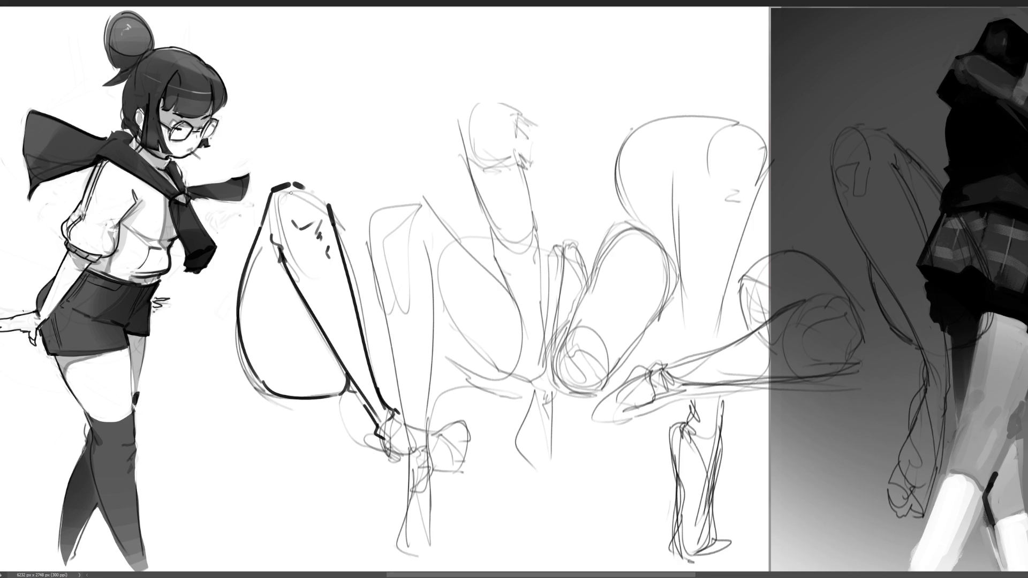
drag(276, 269, 270, 309)
drag(281, 261, 279, 368)
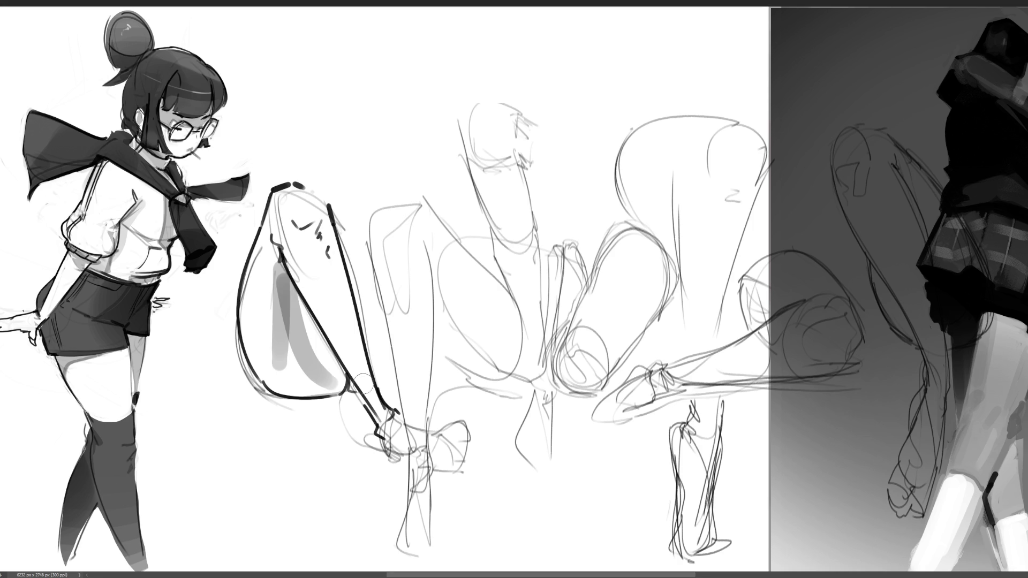
key(ctrl+z)
mouse_move(279, 262)
mouse_down()
mouse_move(281, 302)
mouse_move(327, 354)
mouse_move(321, 370)
mouse_move(274, 271)
mouse_move(265, 342)
mouse_move(281, 361)
mouse_move(318, 364)
mouse_move(305, 369)
mouse_move(289, 311)
mouse_move(273, 338)
mouse_move(296, 357)
mouse_move(283, 321)
mouse_move(316, 369)
mouse_move(272, 308)
mouse_move(328, 381)
mouse_move(276, 304)
mouse_up()
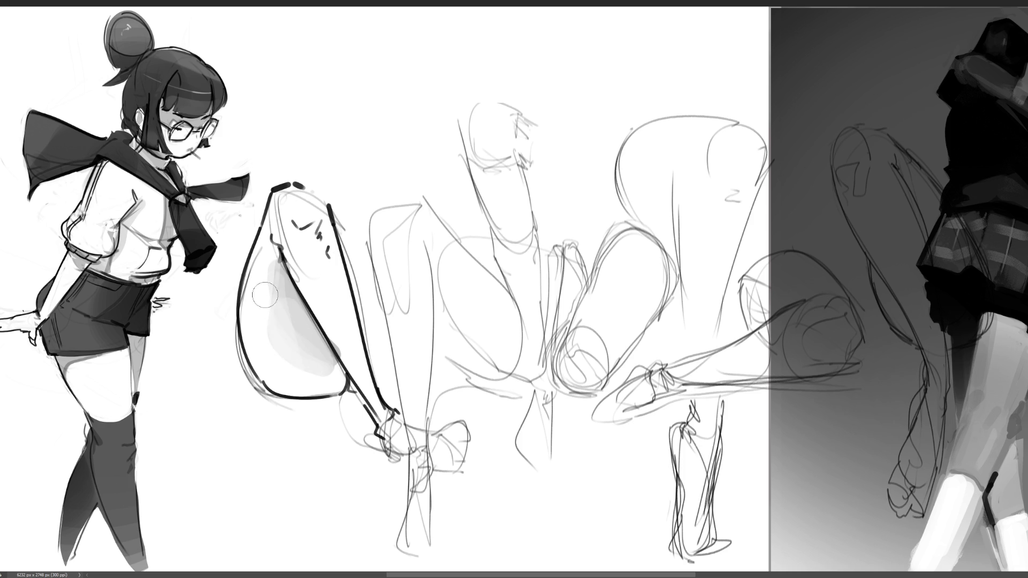
mouse_move(253, 343)
mouse_down()
mouse_move(321, 393)
mouse_move(284, 354)
mouse_move(300, 378)
mouse_move(327, 367)
mouse_move(264, 325)
mouse_move(253, 334)
mouse_move(319, 381)
mouse_move(315, 366)
mouse_move(333, 378)
mouse_move(308, 377)
mouse_move(329, 378)
mouse_up()
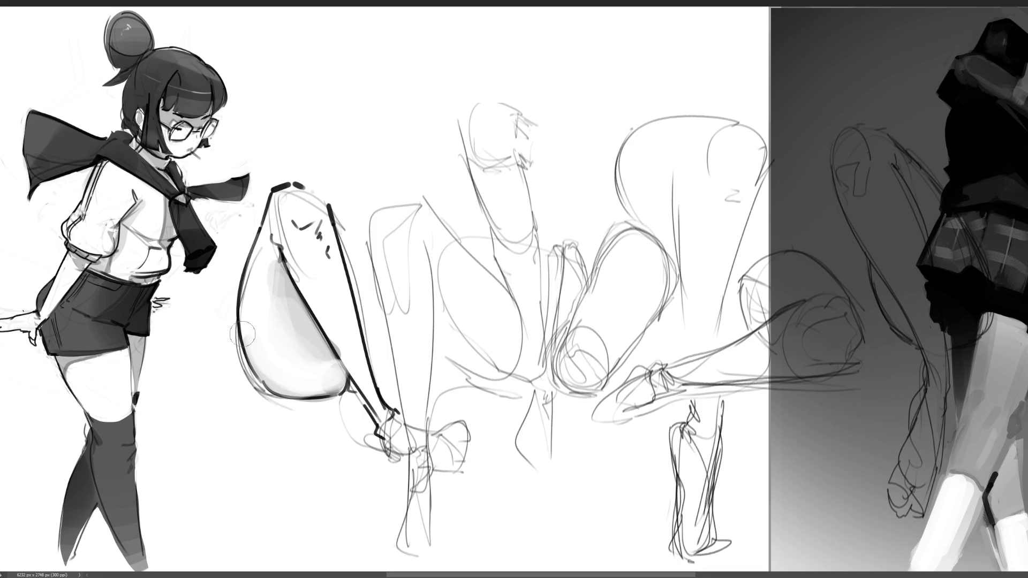
mouse_move(289, 206)
mouse_down()
mouse_move(302, 207)
mouse_move(303, 217)
mouse_move(289, 203)
mouse_move(330, 266)
mouse_move(321, 293)
mouse_move(372, 384)
mouse_move(356, 363)
mouse_move(360, 384)
mouse_move(351, 355)
mouse_up()
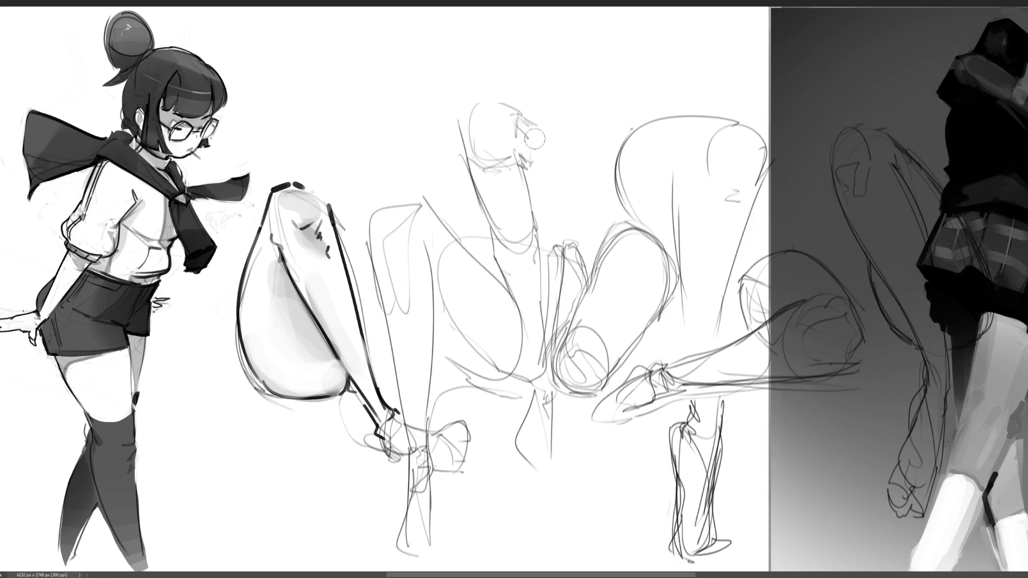
- Ink the chin, cheek, neck, collar and torso sides of the central figure
mouse_move(463, 123)
mouse_down()
mouse_move(483, 96)
mouse_move(517, 111)
mouse_move(515, 94)
mouse_move(541, 129)
mouse_move(521, 131)
mouse_move(532, 137)
mouse_move(518, 157)
mouse_move(536, 168)
mouse_move(528, 176)
mouse_up()
mouse_move(533, 164)
mouse_down()
mouse_move(530, 193)
mouse_move(527, 171)
mouse_move(539, 196)
mouse_up()
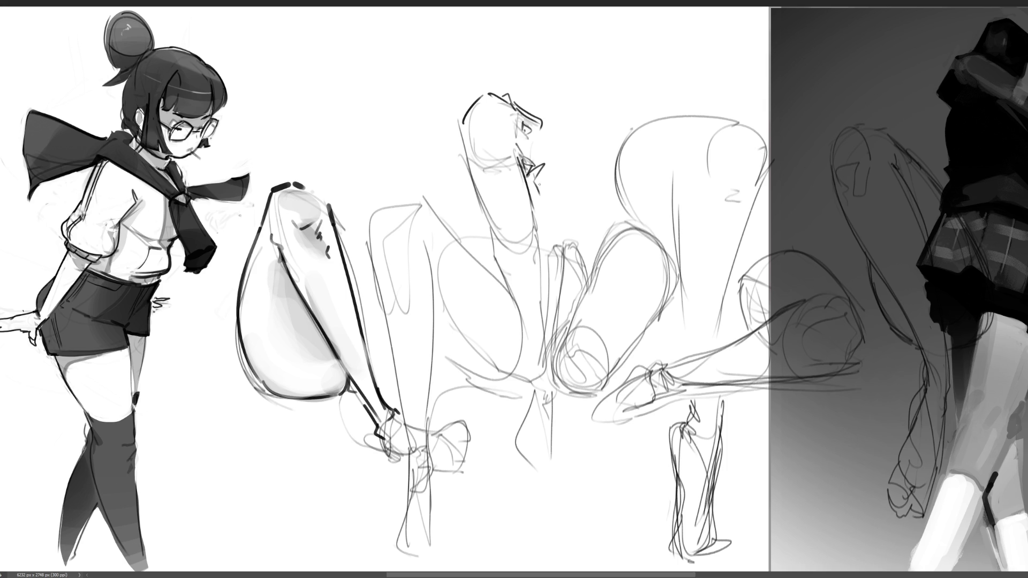
drag(518, 135, 512, 159)
drag(461, 126, 507, 247)
drag(523, 170, 542, 273)
drag(501, 236, 517, 302)
drag(544, 245, 546, 419)
drag(515, 293, 542, 416)
drag(500, 235, 505, 263)
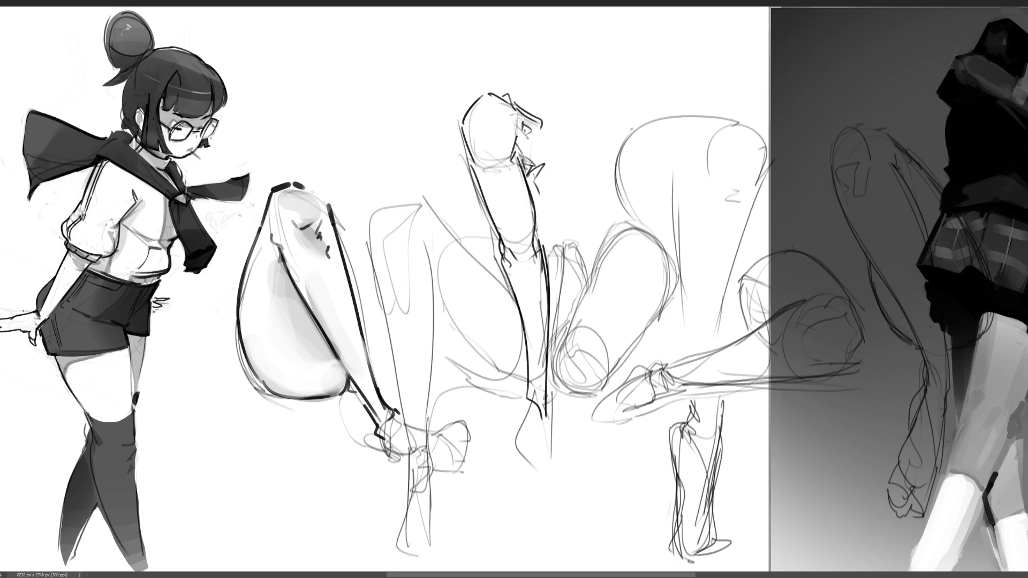
- Add dark strokes to the back-view figure's hand and lower torso
drag(528, 379, 511, 434)
drag(537, 401, 515, 427)
drag(549, 372, 538, 425)
mouse_move(527, 372)
mouse_down()
mouse_move(517, 420)
mouse_move(544, 441)
mouse_move(539, 458)
mouse_up()
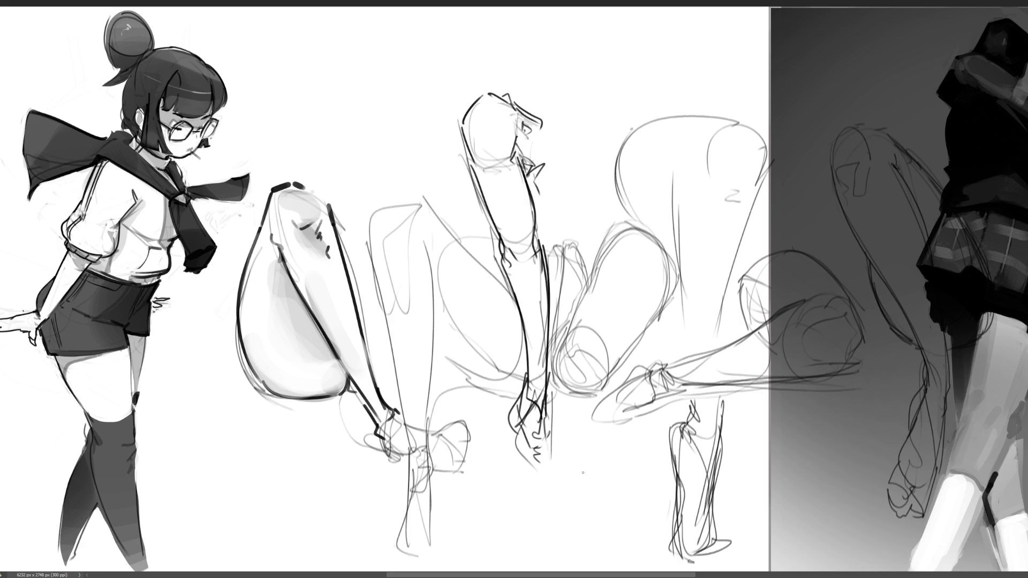
- Ink the raised hand with short finger strokes, undoing a stray edge stroke
mouse_move(566, 244)
mouse_down()
mouse_move(578, 261)
mouse_move(563, 268)
mouse_move(590, 235)
mouse_move(556, 249)
mouse_move(586, 289)
mouse_up()
mouse_move(574, 234)
mouse_down()
mouse_move(584, 221)
mouse_move(581, 246)
mouse_move(545, 235)
mouse_move(558, 229)
mouse_up()
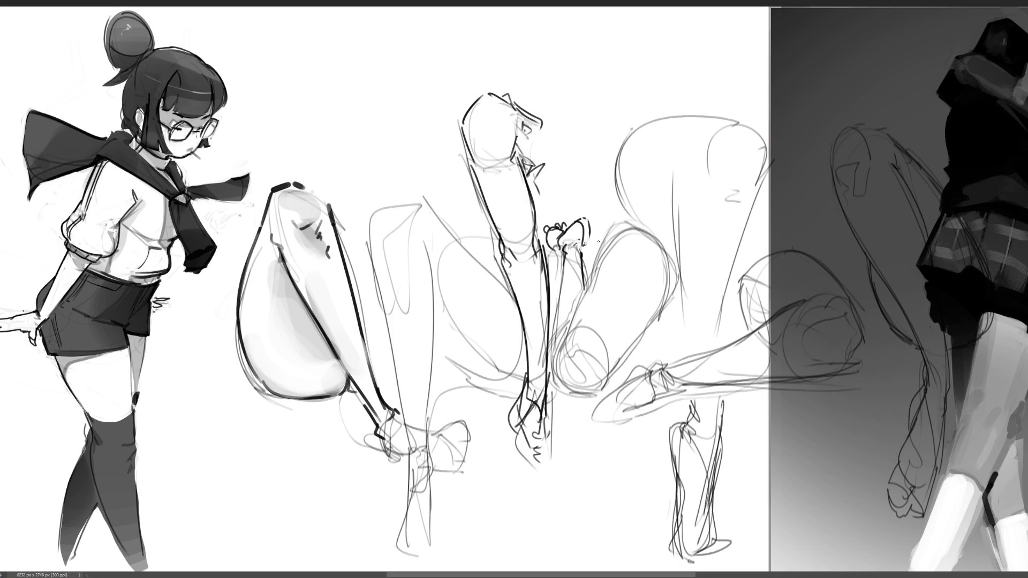
key(ctrl+z)
- Draw the forearm oval and one smooth arm curve, plus the neighbouring back curve and knee
key(ctrl+z)
drag(565, 247, 563, 273)
mouse_move(567, 256)
mouse_down()
mouse_move(580, 248)
mouse_move(576, 292)
mouse_move(560, 286)
mouse_move(554, 400)
mouse_up()
mouse_move(571, 327)
mouse_down()
mouse_move(558, 381)
mouse_move(607, 336)
mouse_move(615, 381)
mouse_move(569, 392)
mouse_up()
mouse_move(619, 352)
mouse_down()
mouse_move(616, 371)
mouse_move(671, 288)
mouse_up()
drag(566, 333, 637, 207)
key(ctrl+z)
key(ctrl+z)
mouse_move(567, 334)
mouse_down()
mouse_move(597, 268)
mouse_move(653, 208)
mouse_move(677, 314)
mouse_up()
drag(676, 275, 663, 314)
drag(658, 231, 681, 285)
drag(685, 286, 713, 282)
mouse_move(608, 231)
mouse_down()
mouse_move(676, 188)
mouse_move(713, 185)
mouse_move(735, 239)
mouse_up()
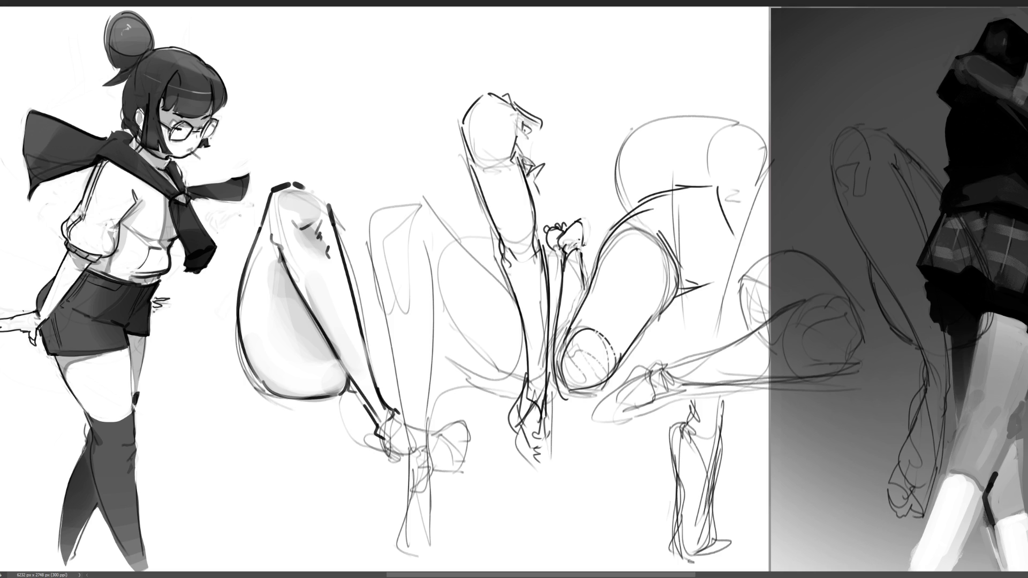
mouse_move(369, 206)
mouse_down()
mouse_move(378, 265)
mouse_move(406, 197)
mouse_move(412, 223)
mouse_move(427, 234)
mouse_move(435, 367)
mouse_up()
- Redraw the middle figure's long leg, lower-leg, shin and knee contours
mouse_move(364, 227)
mouse_down()
mouse_move(400, 371)
mouse_move(429, 422)
mouse_up()
drag(433, 351, 436, 423)
mouse_move(400, 361)
mouse_down()
mouse_move(418, 445)
mouse_move(433, 453)
mouse_up()
drag(428, 462, 440, 471)
drag(425, 234, 439, 294)
mouse_move(428, 356)
mouse_down()
mouse_move(457, 389)
mouse_move(520, 396)
mouse_up()
drag(421, 187, 453, 231)
mouse_move(390, 192)
mouse_down()
mouse_move(405, 188)
mouse_move(445, 222)
mouse_move(520, 313)
mouse_up()
drag(474, 396, 509, 403)
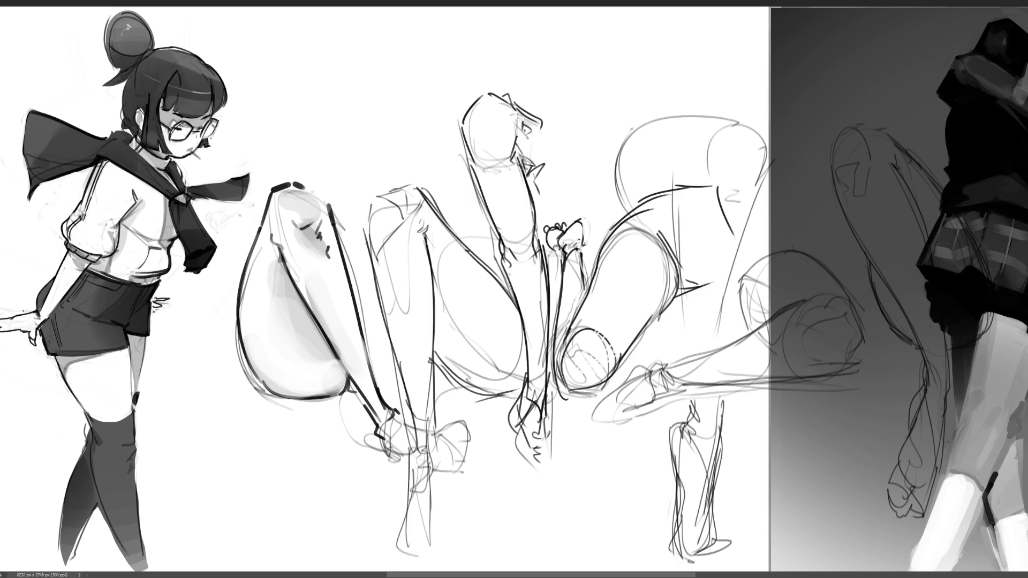
- Shape the middle figure's foot with a sweeping curve and darkened base lines
drag(413, 405, 411, 487)
mouse_move(416, 420)
mouse_down()
mouse_move(433, 487)
mouse_move(440, 465)
mouse_up()
mouse_move(438, 463)
mouse_down()
mouse_move(455, 506)
mouse_move(358, 521)
mouse_move(406, 527)
mouse_up()
mouse_move(423, 488)
mouse_down()
mouse_move(422, 517)
mouse_move(401, 526)
mouse_up()
mouse_move(354, 540)
mouse_down()
mouse_move(418, 528)
mouse_move(444, 498)
mouse_up()
drag(449, 493, 419, 522)
drag(444, 438, 445, 516)
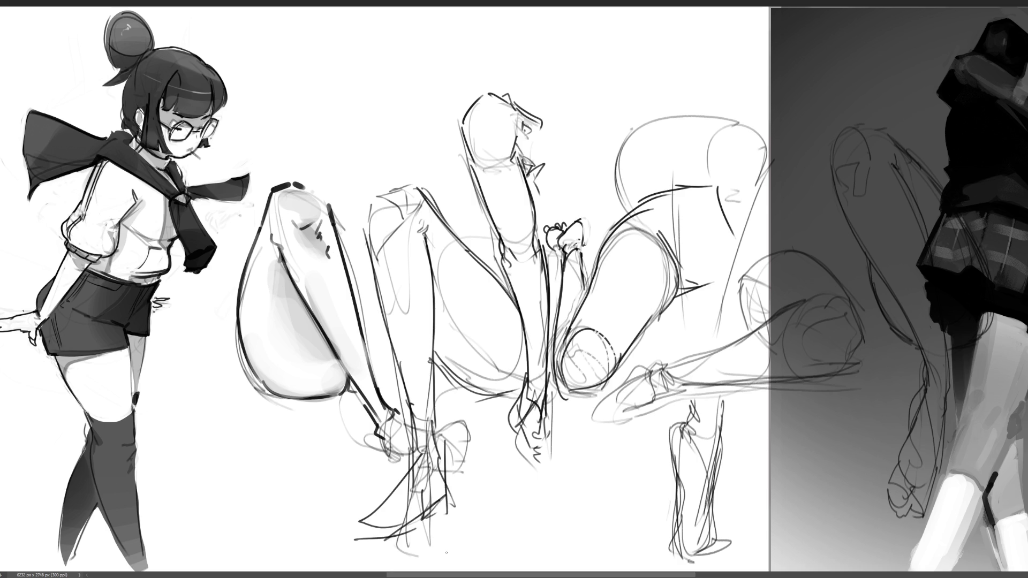
mouse_move(345, 538)
mouse_down()
mouse_move(402, 547)
mouse_move(435, 511)
mouse_up()
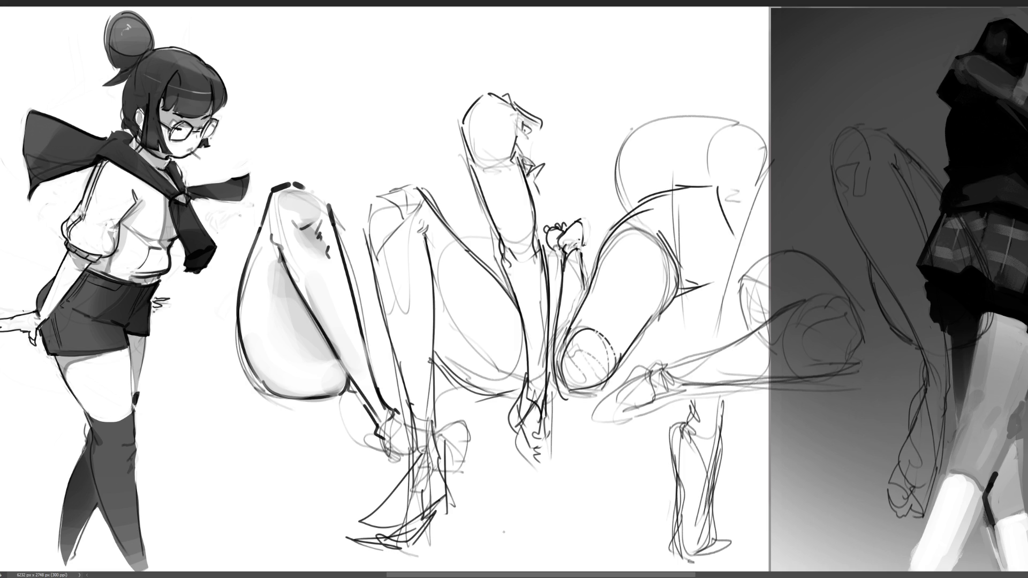
- Block in the right figure's leg line, boxy torso and arched back
drag(689, 303, 687, 366)
drag(686, 360, 715, 348)
mouse_move(744, 205)
mouse_down()
mouse_move(717, 343)
mouse_move(739, 245)
mouse_up()
drag(751, 130, 750, 210)
mouse_move(752, 142)
mouse_down()
mouse_move(730, 116)
mouse_move(690, 156)
mouse_up()
drag(690, 158, 741, 170)
drag(718, 136, 740, 170)
drag(719, 107, 680, 171)
mouse_move(672, 163)
mouse_down()
mouse_move(683, 171)
mouse_move(676, 214)
mouse_up()
drag(719, 108, 616, 178)
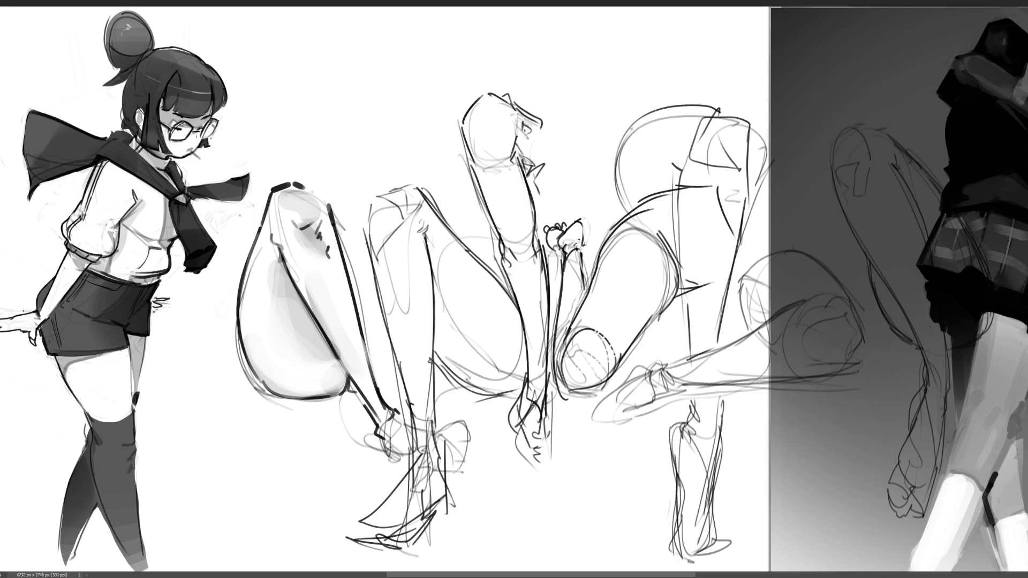
- Sketch the right figure's foot shape, extending its outline down and left
mouse_move(664, 367)
mouse_down()
mouse_move(648, 375)
mouse_move(677, 394)
mouse_move(654, 361)
mouse_up()
mouse_move(613, 389)
mouse_down()
mouse_move(625, 379)
mouse_move(577, 423)
mouse_move(583, 431)
mouse_up()
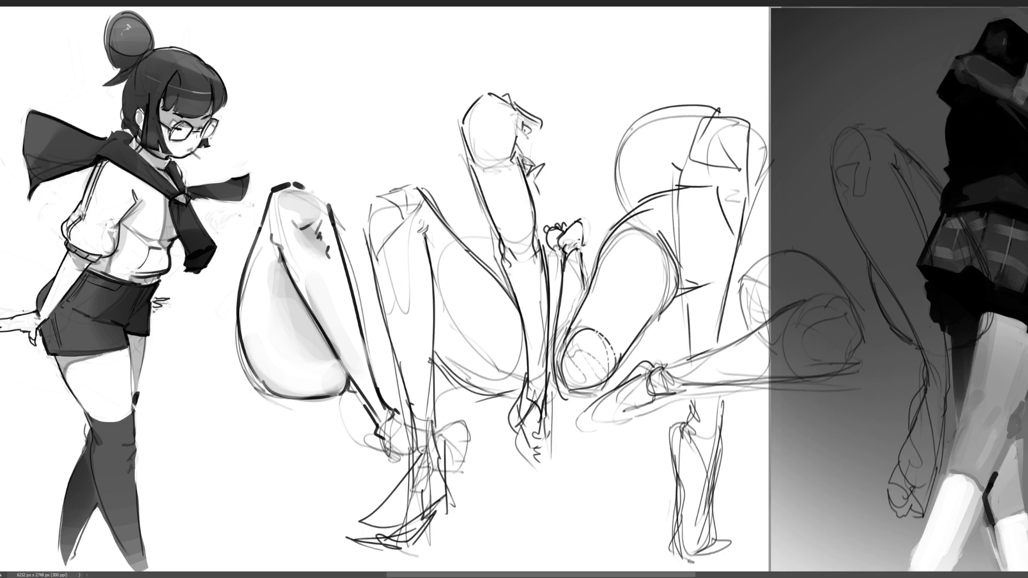
mouse_move(650, 403)
mouse_down()
mouse_move(604, 445)
mouse_move(564, 436)
mouse_move(611, 455)
mouse_move(562, 440)
mouse_move(556, 426)
mouse_move(569, 421)
mouse_move(584, 429)
mouse_move(577, 438)
mouse_move(605, 444)
mouse_move(656, 396)
mouse_move(599, 435)
mouse_move(628, 381)
mouse_up()
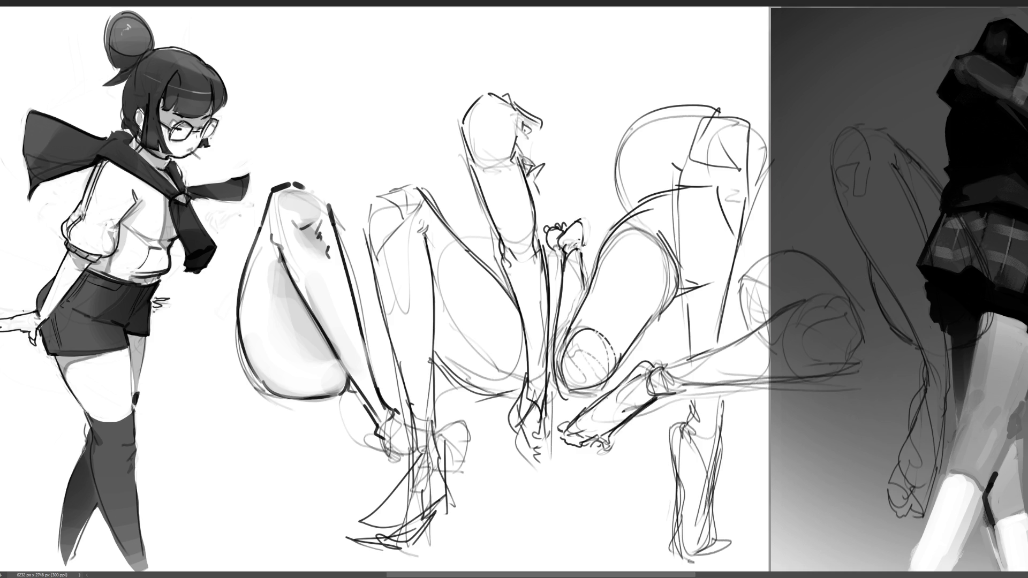
- Outline the top of the foot and the toes, replacing the toe-tip mark
drag(564, 428, 637, 370)
mouse_move(562, 430)
mouse_down()
mouse_move(609, 449)
mouse_move(591, 455)
mouse_move(610, 448)
mouse_move(591, 458)
mouse_move(597, 446)
mouse_move(575, 428)
mouse_move(590, 431)
mouse_up()
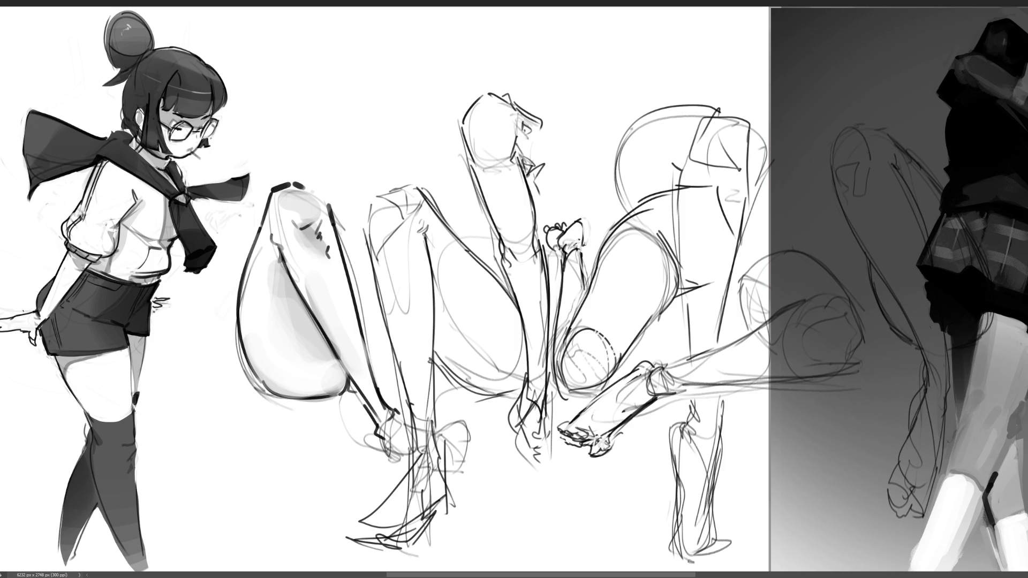
key(ctrl+z)
mouse_move(599, 439)
mouse_down()
mouse_move(593, 451)
mouse_move(621, 432)
mouse_up()
- Draw the ankle, upper and lower leg contours and loop the curled foot
mouse_move(650, 373)
mouse_down()
mouse_move(638, 404)
mouse_move(632, 392)
mouse_move(757, 376)
mouse_move(805, 300)
mouse_move(793, 312)
mouse_up()
mouse_move(635, 401)
mouse_down()
mouse_move(747, 377)
mouse_move(843, 336)
mouse_move(781, 292)
mouse_up()
mouse_move(682, 366)
mouse_down()
mouse_move(779, 307)
mouse_move(813, 324)
mouse_up()
drag(824, 270, 787, 321)
drag(782, 272, 739, 334)
mouse_move(739, 329)
mouse_down()
mouse_move(768, 252)
mouse_move(843, 377)
mouse_up()
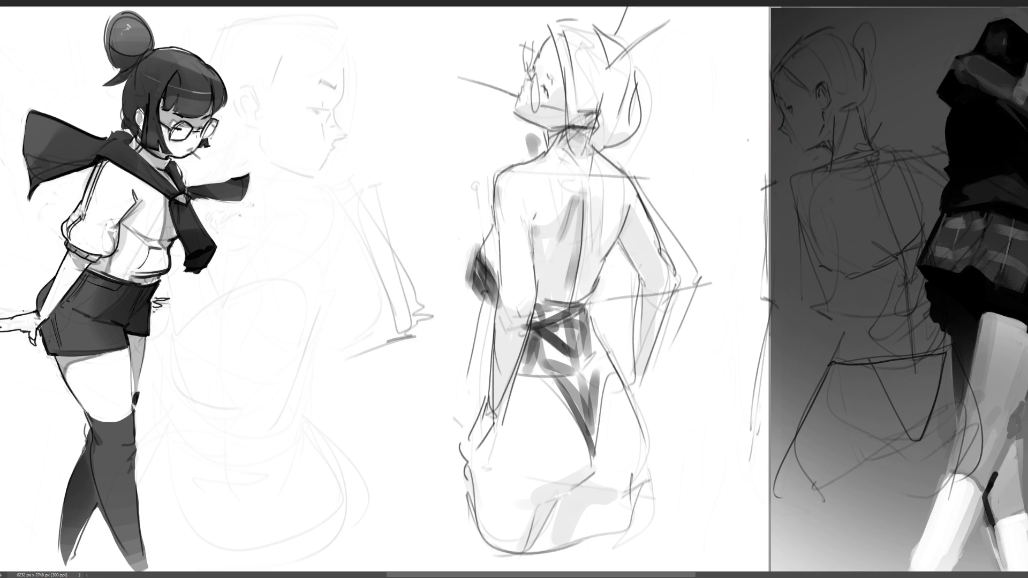
- Line the glasses frame and the face beside them, undoing misplaced strokes
mouse_move(522, 54)
mouse_down()
mouse_move(527, 76)
mouse_move(521, 54)
mouse_move(536, 66)
mouse_up()
key(ctrl+z)
mouse_move(529, 84)
mouse_down()
mouse_move(528, 114)
mouse_move(542, 104)
mouse_move(529, 114)
mouse_up()
drag(531, 36, 535, 61)
drag(543, 104, 563, 112)
drag(529, 35, 537, 40)
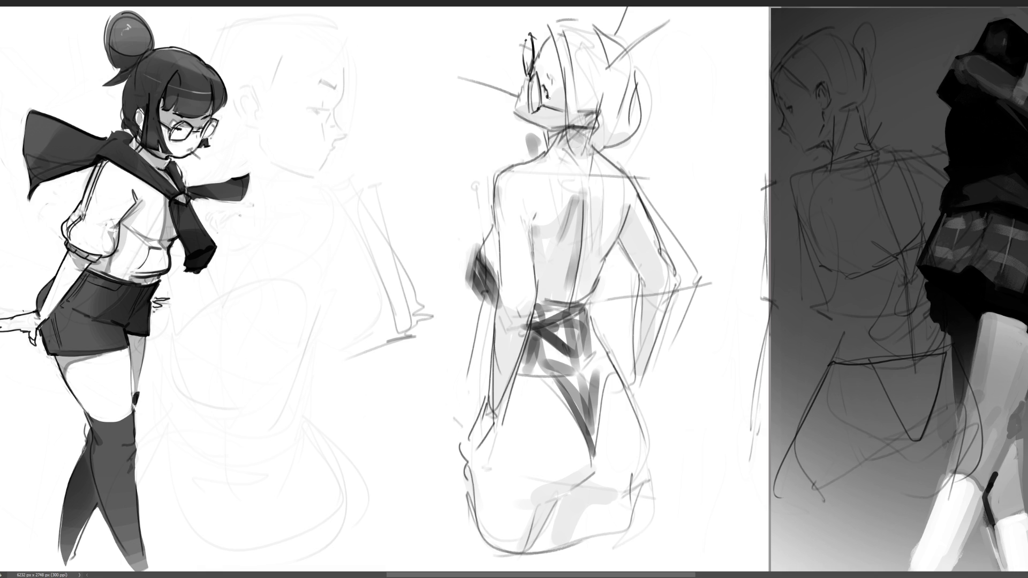
mouse_move(538, 59)
mouse_down()
mouse_move(552, 89)
mouse_move(520, 91)
mouse_move(525, 120)
mouse_move(565, 129)
mouse_move(540, 144)
mouse_move(551, 137)
mouse_move(551, 147)
mouse_up()
key(ctrl+z)
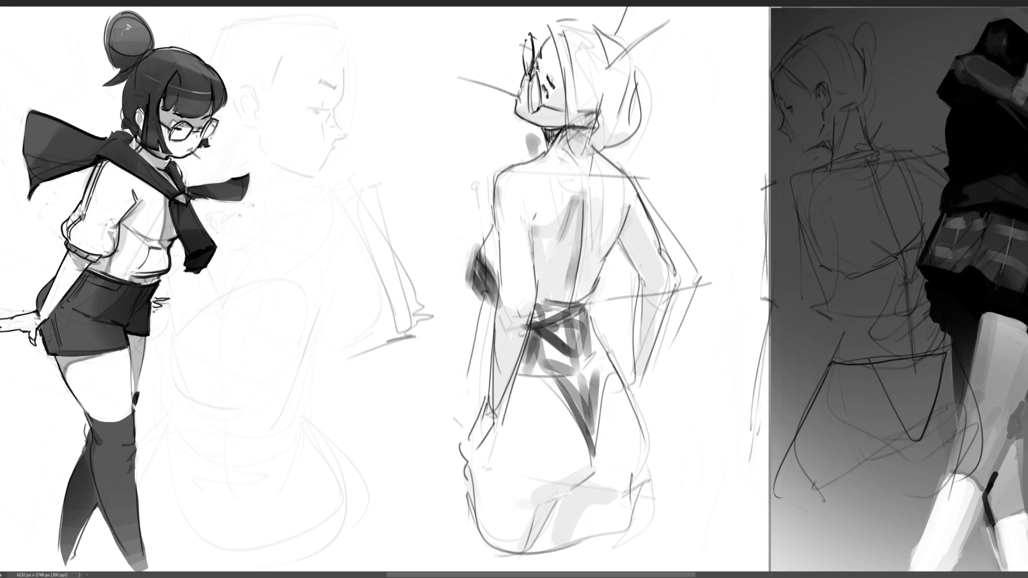
- Ink the jaw, neck, shoulder, head outline and the hair bun at the back
mouse_move(577, 112)
mouse_down()
mouse_move(595, 129)
mouse_move(556, 141)
mouse_move(586, 152)
mouse_move(556, 159)
mouse_move(573, 161)
mouse_up()
drag(587, 134, 617, 164)
drag(601, 96, 591, 126)
mouse_move(599, 57)
mouse_down()
mouse_move(583, 115)
mouse_move(590, 144)
mouse_up()
drag(604, 101, 591, 143)
mouse_move(551, 36)
mouse_down()
mouse_move(572, 123)
mouse_move(549, 38)
mouse_move(568, 19)
mouse_move(625, 46)
mouse_move(654, 105)
mouse_move(618, 131)
mouse_up()
mouse_move(648, 108)
mouse_down()
mouse_move(645, 150)
mouse_move(620, 154)
mouse_up()
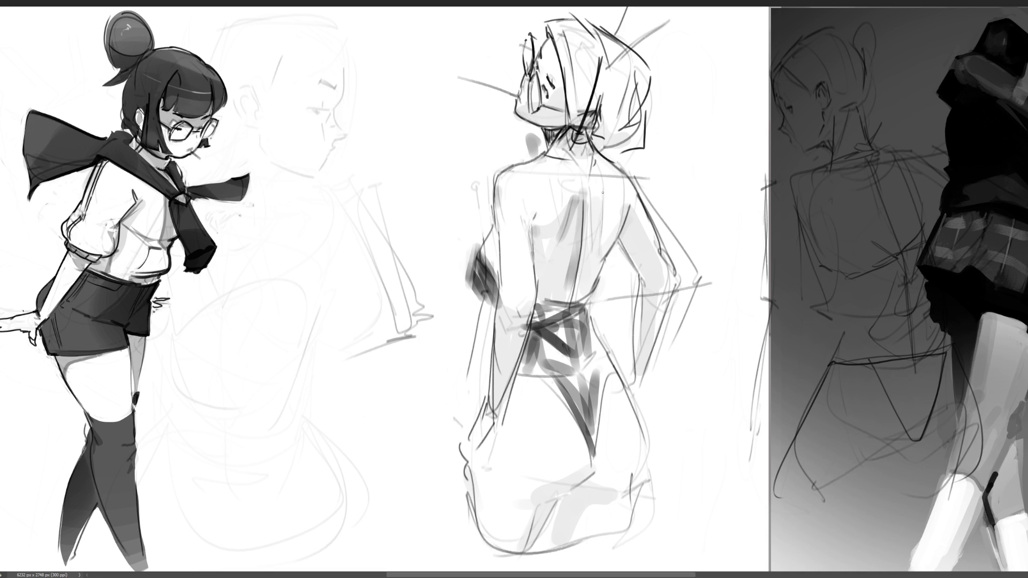
- Ink the neck and redraw the back's left edge and shoulder
mouse_move(542, 130)
mouse_down()
mouse_move(545, 148)
mouse_move(535, 144)
mouse_up()
mouse_move(522, 130)
mouse_down()
mouse_move(532, 158)
mouse_move(576, 141)
mouse_move(577, 152)
mouse_move(524, 161)
mouse_move(495, 229)
mouse_up()
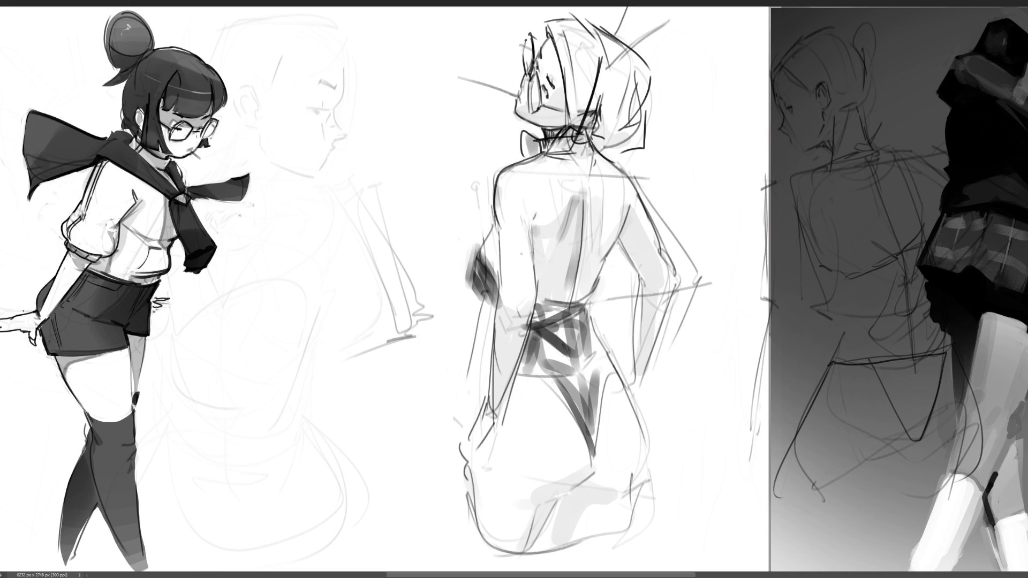
key(ctrl+z)
mouse_move(493, 180)
mouse_down()
mouse_move(495, 222)
mouse_move(538, 156)
mouse_up()
drag(584, 244, 580, 270)
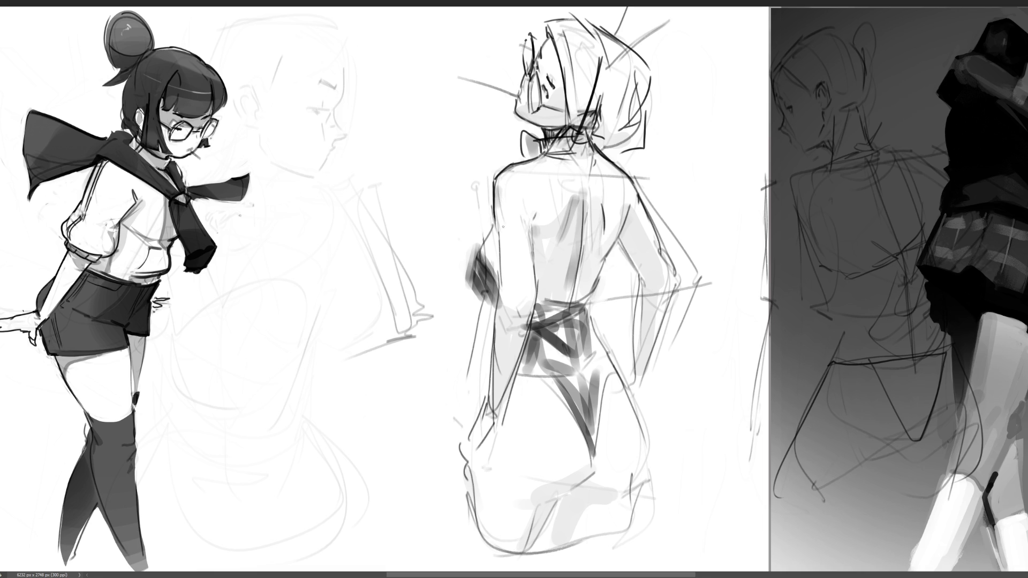
- Line the left arm, hand and elbow, then the right back and arm contour
mouse_move(496, 229)
mouse_down()
mouse_move(500, 289)
mouse_move(533, 306)
mouse_up()
drag(533, 305, 514, 375)
mouse_move(500, 283)
mouse_down()
mouse_move(486, 394)
mouse_move(504, 404)
mouse_move(495, 415)
mouse_up()
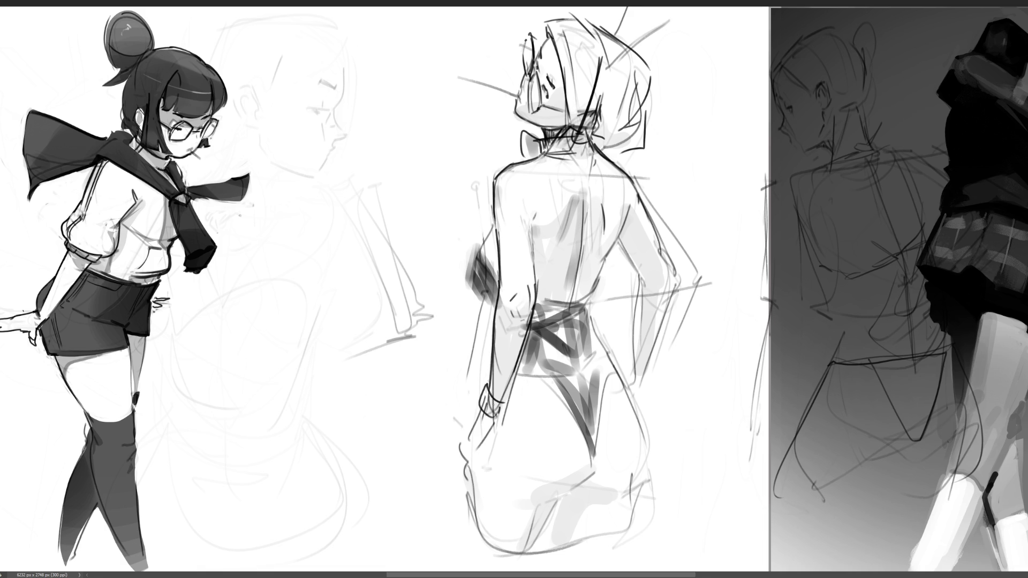
drag(465, 279, 487, 305)
mouse_move(476, 247)
mouse_down()
mouse_move(466, 296)
mouse_move(480, 278)
mouse_up()
drag(489, 219, 478, 249)
key(ctrl+z)
drag(623, 220, 601, 265)
mouse_move(633, 203)
mouse_down()
mouse_move(589, 299)
mouse_move(613, 381)
mouse_move(643, 429)
mouse_move(659, 524)
mouse_up()
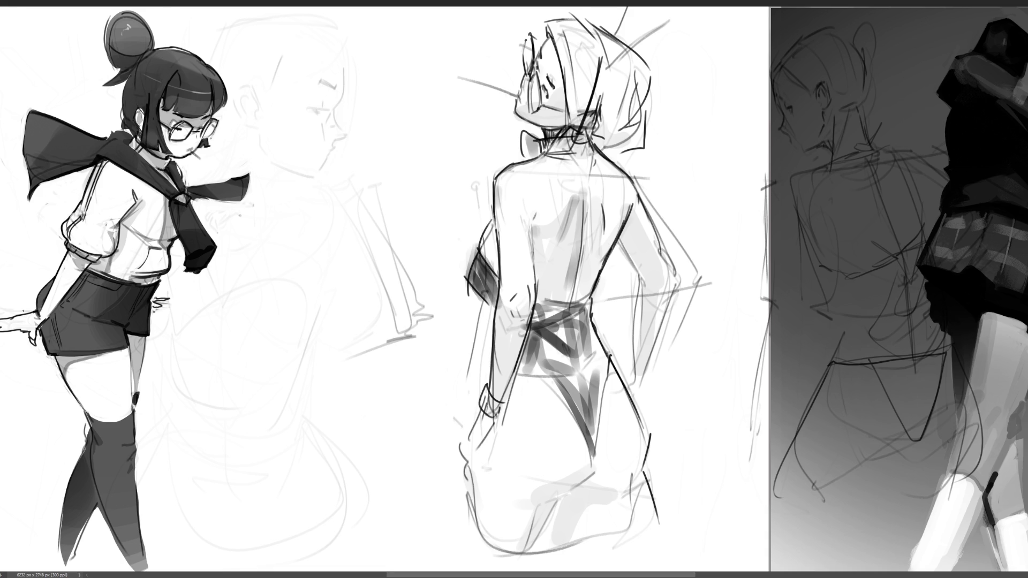
- Darken the thong's edges and V shape, the hip line and the waistline
drag(591, 405, 586, 453)
mouse_move(605, 381)
mouse_down()
mouse_move(590, 448)
mouse_move(593, 430)
mouse_up()
drag(548, 375, 573, 432)
drag(533, 372, 581, 436)
drag(532, 377, 542, 333)
drag(533, 314, 572, 300)
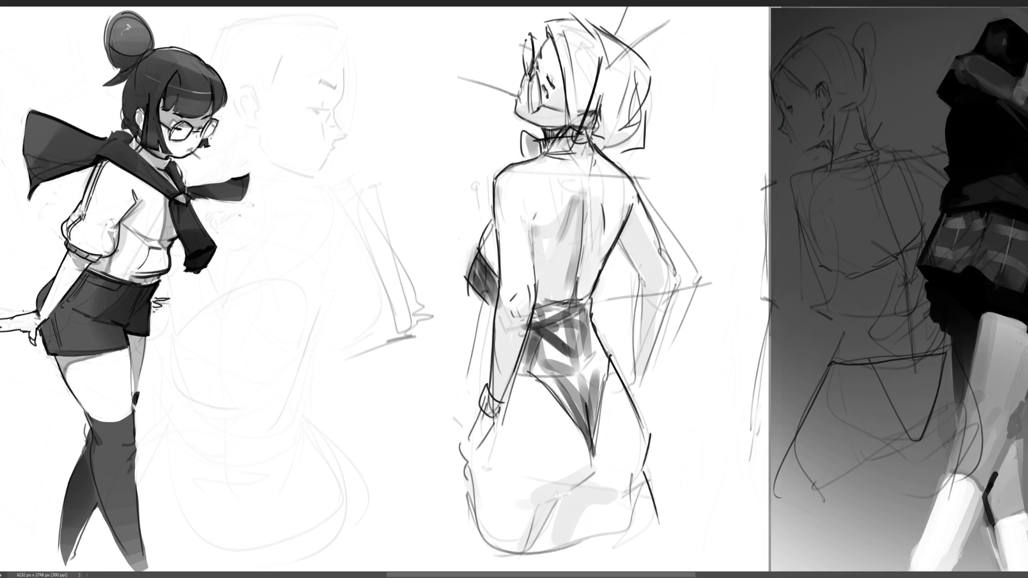
- Re-line the right back edge, right arm, elbow and inner arm
mouse_move(636, 238)
mouse_down()
mouse_move(616, 268)
mouse_move(644, 281)
mouse_up()
mouse_move(640, 190)
mouse_down()
mouse_move(675, 284)
mouse_move(656, 287)
mouse_move(670, 295)
mouse_move(660, 320)
mouse_up()
drag(642, 274, 634, 350)
drag(671, 290, 648, 358)
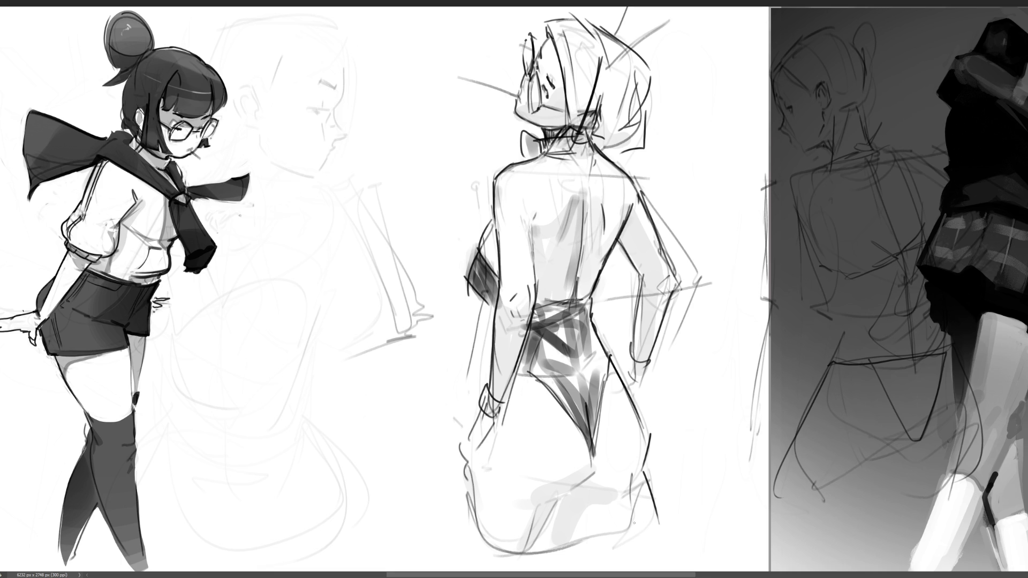
- Draw the left hip and thigh edge and redraw the curve around the lower thigh and knee
drag(479, 458, 474, 531)
drag(476, 462, 471, 511)
mouse_move(498, 370)
mouse_down()
mouse_move(476, 455)
mouse_move(488, 391)
mouse_move(512, 561)
mouse_up()
key(ctrl+z)
key(ctrl+z)
mouse_move(475, 474)
mouse_down()
mouse_move(557, 519)
mouse_move(571, 495)
mouse_up()
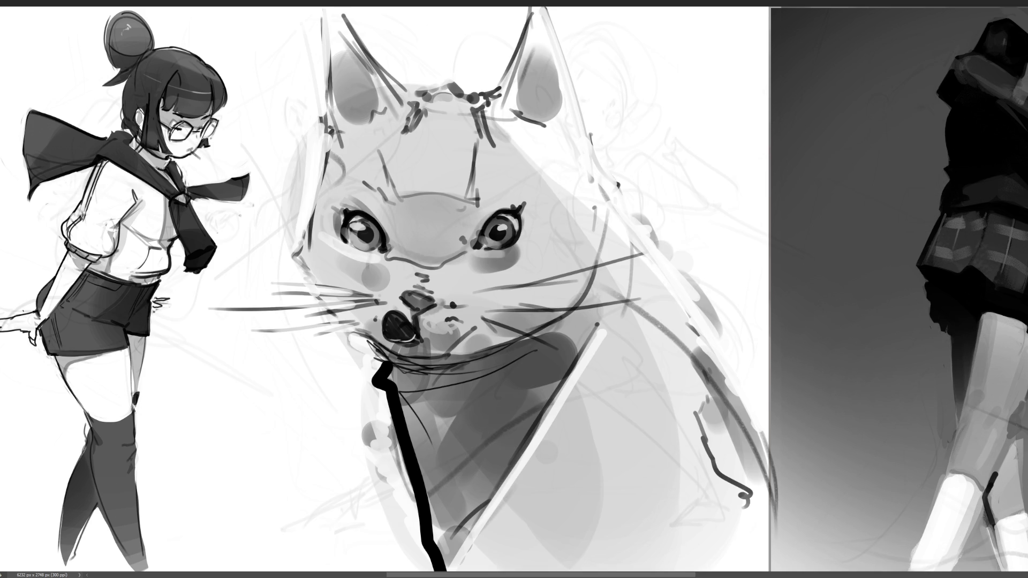
- Darken and enlarge the cat's open mouth and add a white highlight along the collar
mouse_move(383, 321)
mouse_down()
mouse_move(390, 335)
mouse_move(415, 333)
mouse_move(404, 310)
mouse_move(392, 307)
mouse_move(415, 321)
mouse_move(413, 336)
mouse_move(417, 320)
mouse_up()
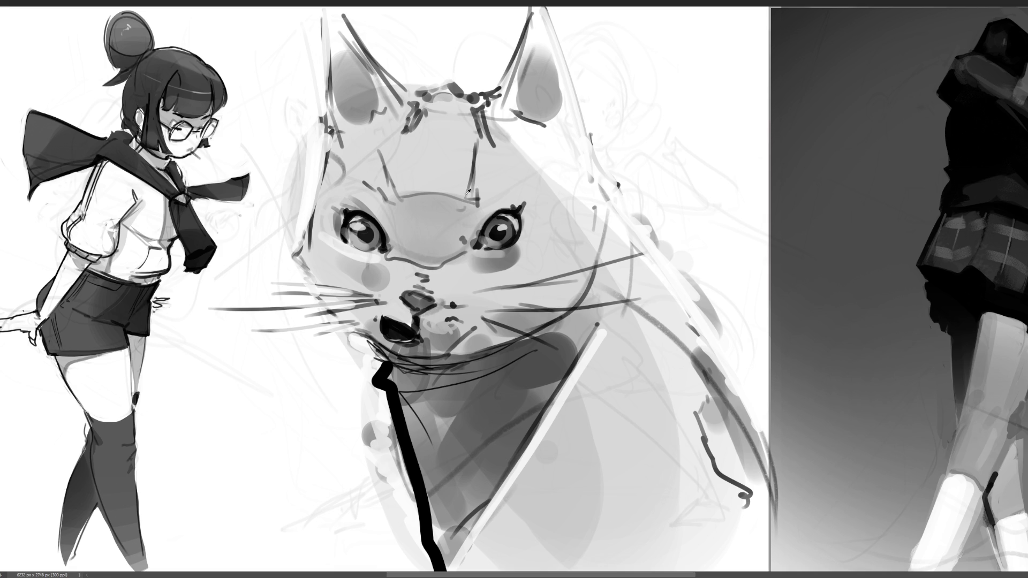
drag(390, 327, 398, 365)
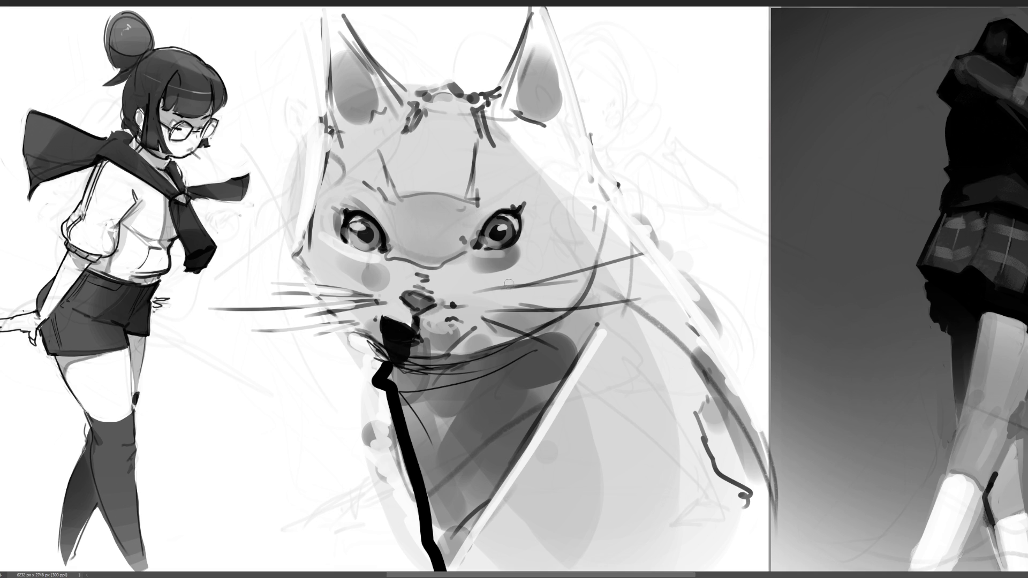
drag(377, 364, 421, 520)
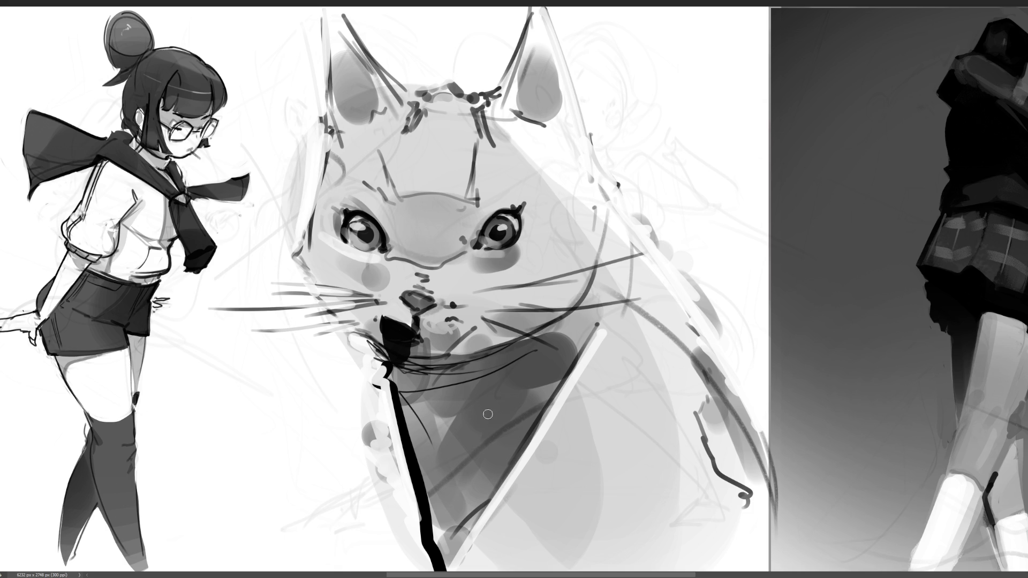
- Outline the left edge of the cat's head, left cheek and ears, undoing a stray line
mouse_move(328, 126)
mouse_down()
mouse_move(313, 210)
mouse_move(290, 242)
mouse_up()
drag(314, 13, 329, 94)
mouse_move(345, 12)
mouse_down()
mouse_move(394, 75)
mouse_move(417, 82)
mouse_up()
drag(306, 13, 329, 78)
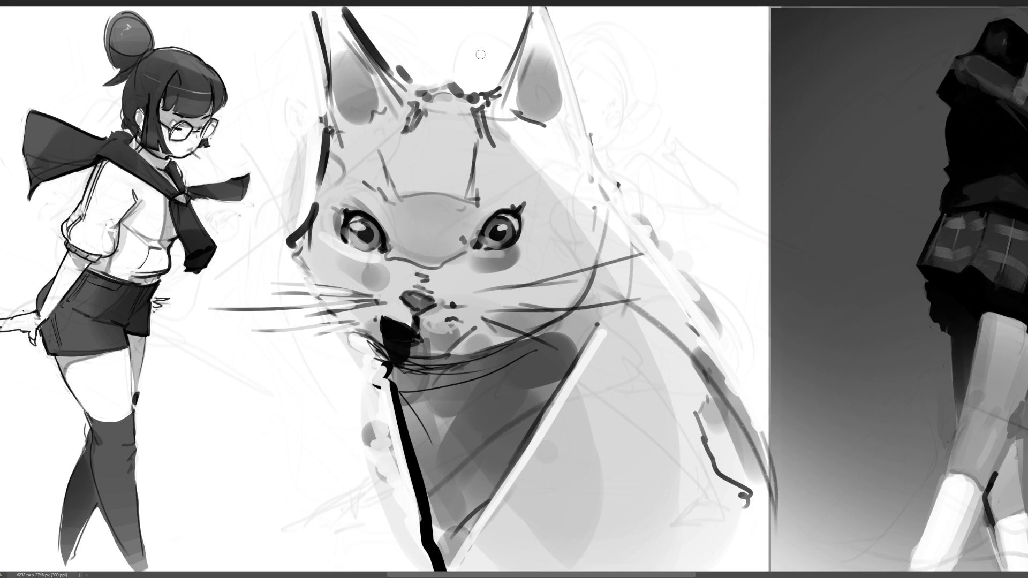
mouse_move(404, 68)
mouse_down()
mouse_move(503, 80)
mouse_move(529, 10)
mouse_move(573, 102)
mouse_up()
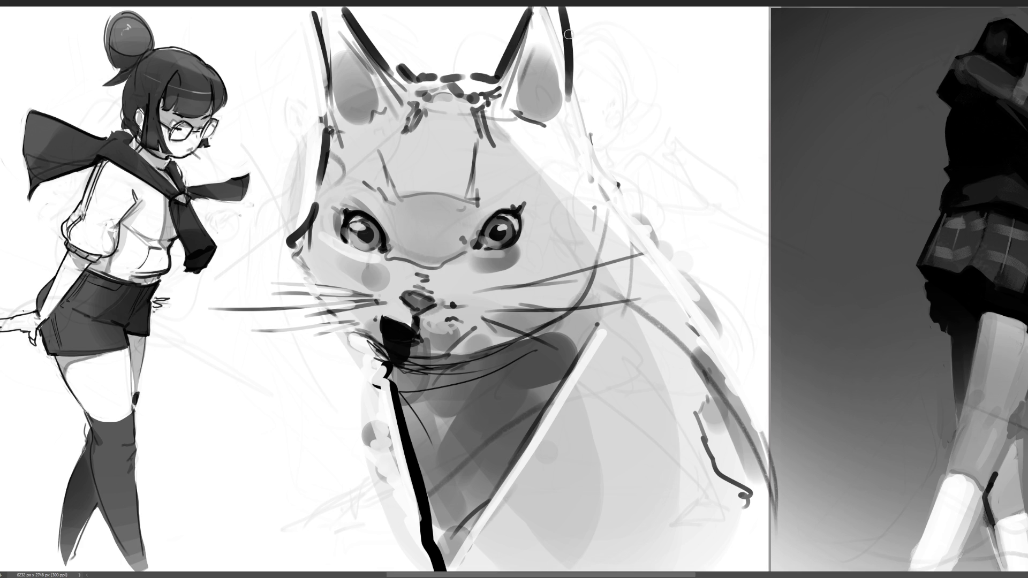
key(ctrl+z)
- Outline the right ear and side of the head, then ink curved cheek and chest contours
mouse_move(562, 8)
mouse_down()
mouse_move(595, 137)
mouse_move(633, 189)
mouse_move(699, 218)
mouse_move(773, 361)
mouse_up()
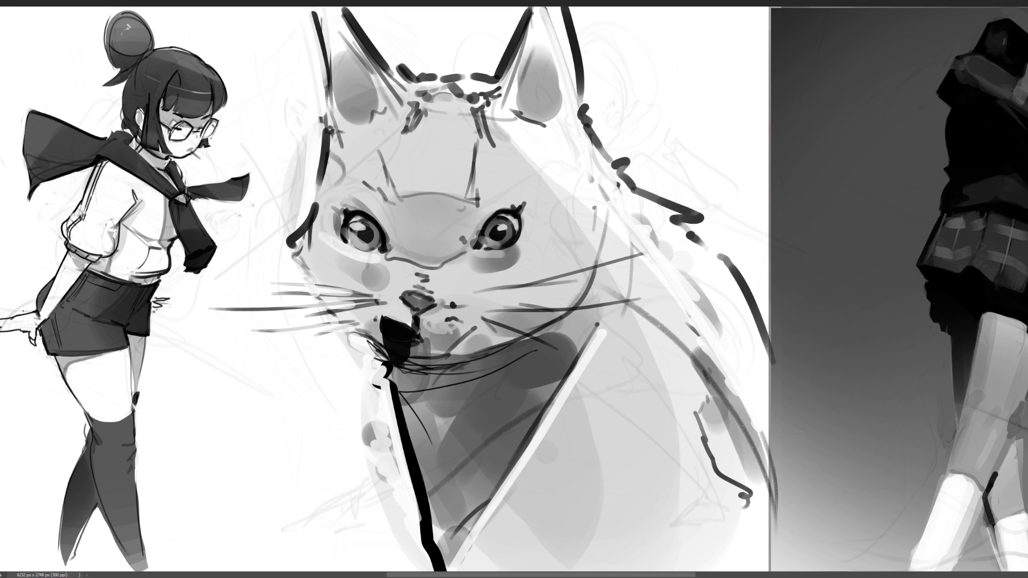
drag(584, 312, 482, 520)
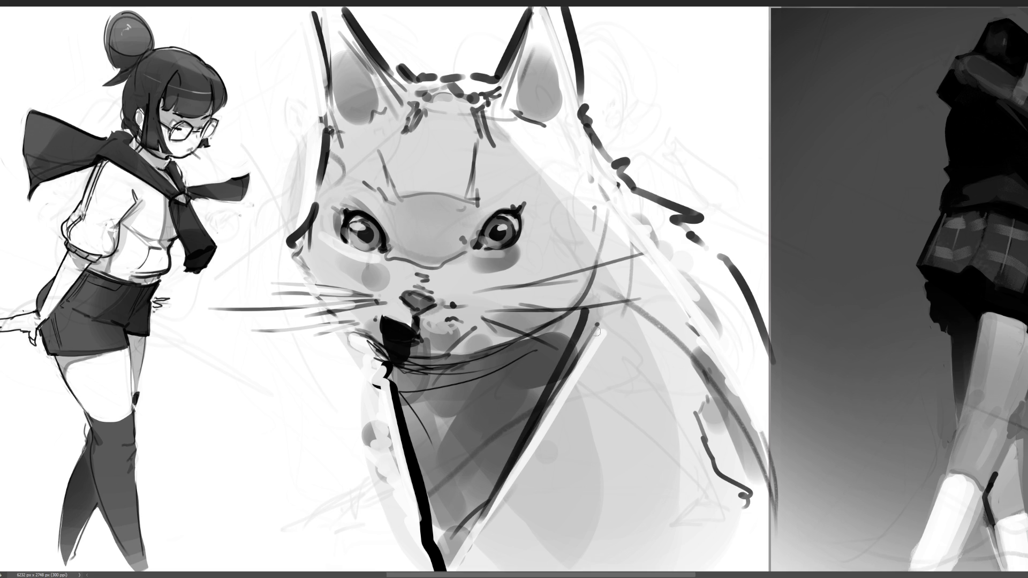
key(ctrl+z)
drag(601, 296, 574, 323)
drag(632, 207, 574, 337)
mouse_move(616, 256)
mouse_down()
mouse_move(562, 346)
mouse_move(408, 378)
mouse_up()
- Add dark fur strokes below the mouth and down the chest, with a white highlight beside them
drag(479, 401, 416, 393)
drag(581, 335, 559, 373)
drag(390, 378, 412, 492)
drag(391, 442, 423, 552)
mouse_move(390, 384)
mouse_down()
mouse_move(438, 552)
mouse_move(426, 524)
mouse_up()
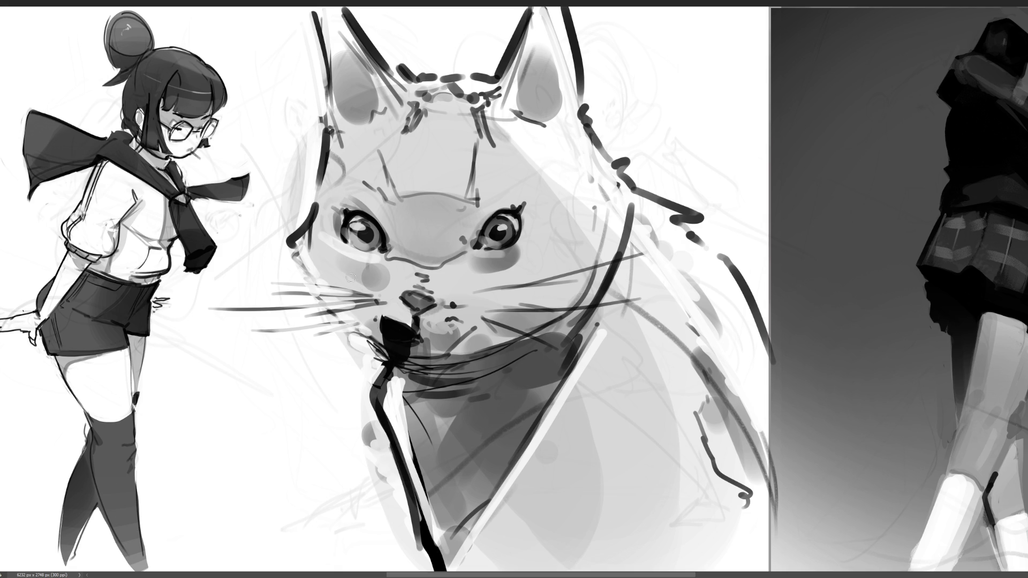
drag(328, 135, 321, 204)
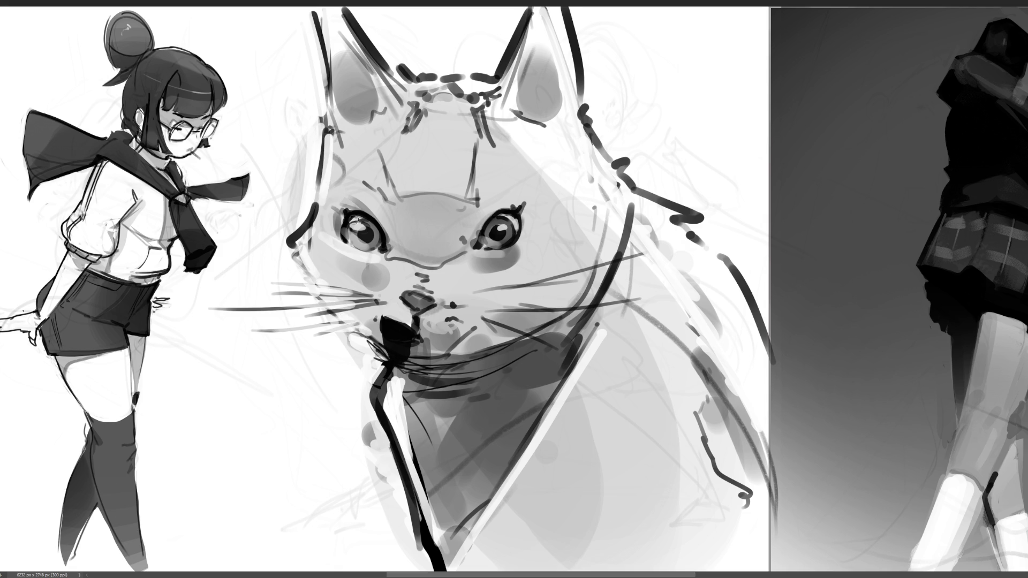
- Ink a long right-chest outline, hatch marks on the lower chest and broad dark strokes at lower right
mouse_move(598, 328)
mouse_down()
mouse_move(563, 399)
mouse_move(592, 564)
mouse_up()
mouse_move(562, 487)
mouse_down()
mouse_move(560, 520)
mouse_move(594, 482)
mouse_move(621, 478)
mouse_move(635, 503)
mouse_move(645, 473)
mouse_up()
mouse_move(667, 438)
mouse_down()
mouse_move(680, 506)
mouse_move(686, 416)
mouse_move(682, 501)
mouse_up()
mouse_move(712, 374)
mouse_down()
mouse_move(712, 508)
mouse_move(735, 399)
mouse_up()
- Add a tall dark stroke at the cat's right edge and repaint both eyes darker
mouse_move(744, 327)
mouse_down()
mouse_move(763, 514)
mouse_move(744, 455)
mouse_up()
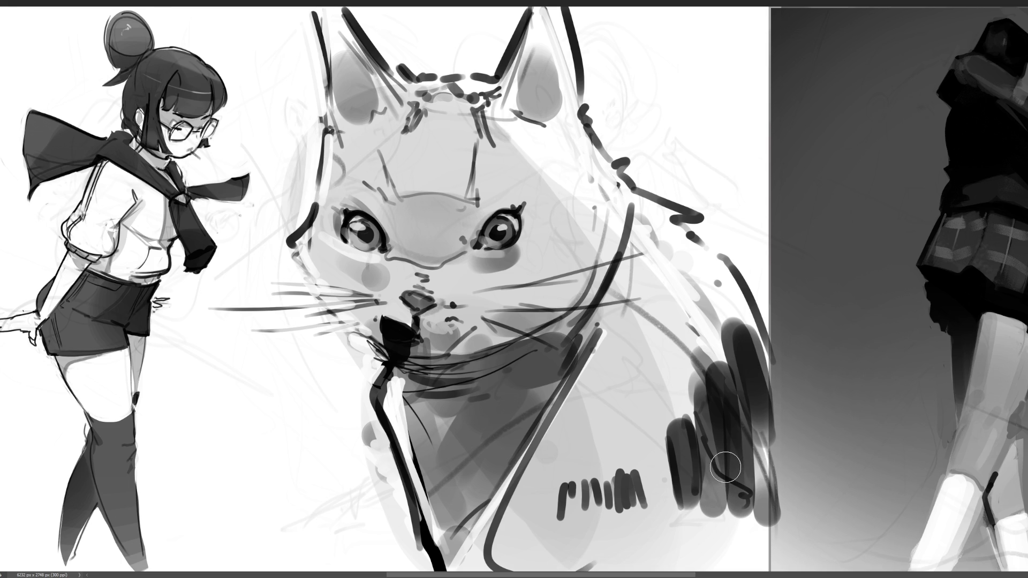
drag(718, 457, 738, 488)
mouse_move(500, 219)
mouse_down()
mouse_move(503, 235)
mouse_move(485, 238)
mouse_up()
drag(367, 234, 362, 236)
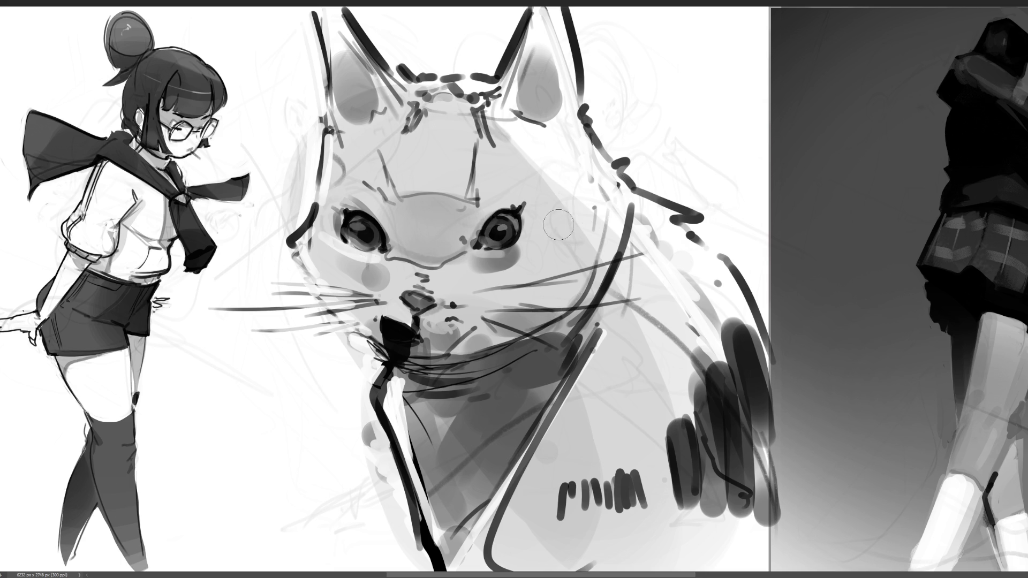
key(ctrl+z)
key(ctrl+z)
key(ctrl+z)
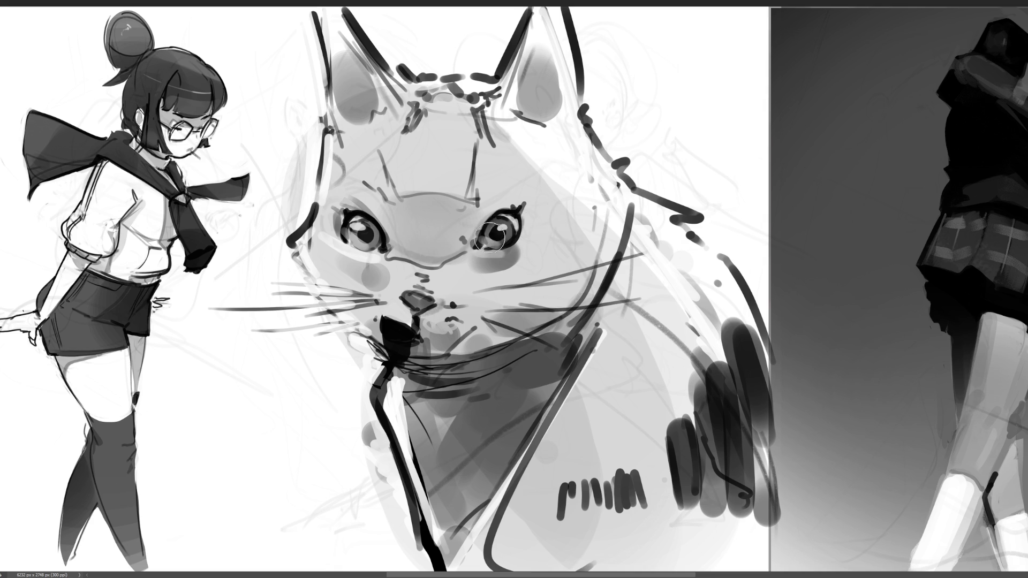
drag(358, 224, 367, 237)
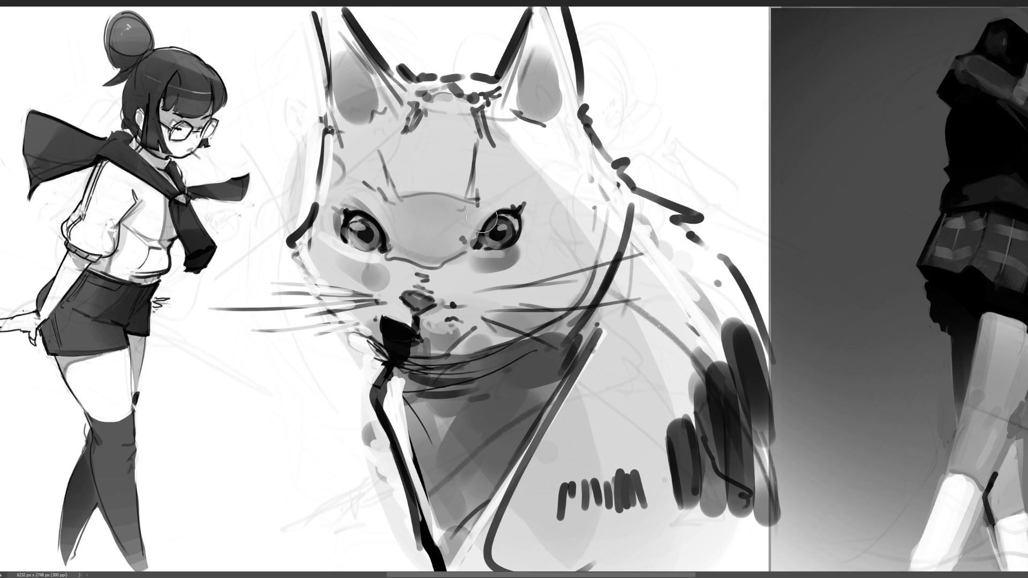
drag(481, 234, 487, 239)
- Sketch short strokes on the forehead and brow, and draw long whiskers on the left cheek
drag(471, 132, 482, 191)
mouse_move(375, 144)
mouse_down()
mouse_move(384, 205)
mouse_move(396, 205)
mouse_up()
drag(496, 150, 492, 166)
drag(237, 280, 377, 295)
mouse_move(213, 298)
mouse_down()
mouse_move(385, 307)
mouse_move(407, 324)
mouse_up()
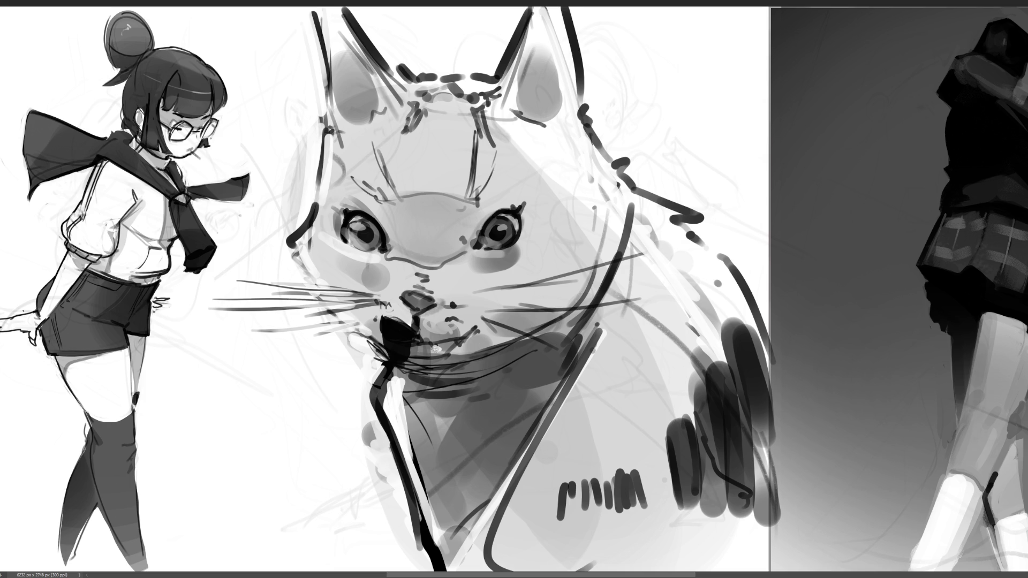
- Shade the chin and extend the black mouth left and down
drag(431, 346, 439, 351)
mouse_move(420, 338)
mouse_down()
mouse_move(423, 354)
mouse_move(445, 348)
mouse_up()
mouse_move(381, 328)
mouse_down()
mouse_move(374, 353)
mouse_move(384, 330)
mouse_move(372, 341)
mouse_move(399, 324)
mouse_move(385, 340)
mouse_move(405, 325)
mouse_move(404, 354)
mouse_move(393, 352)
mouse_move(407, 358)
mouse_up()
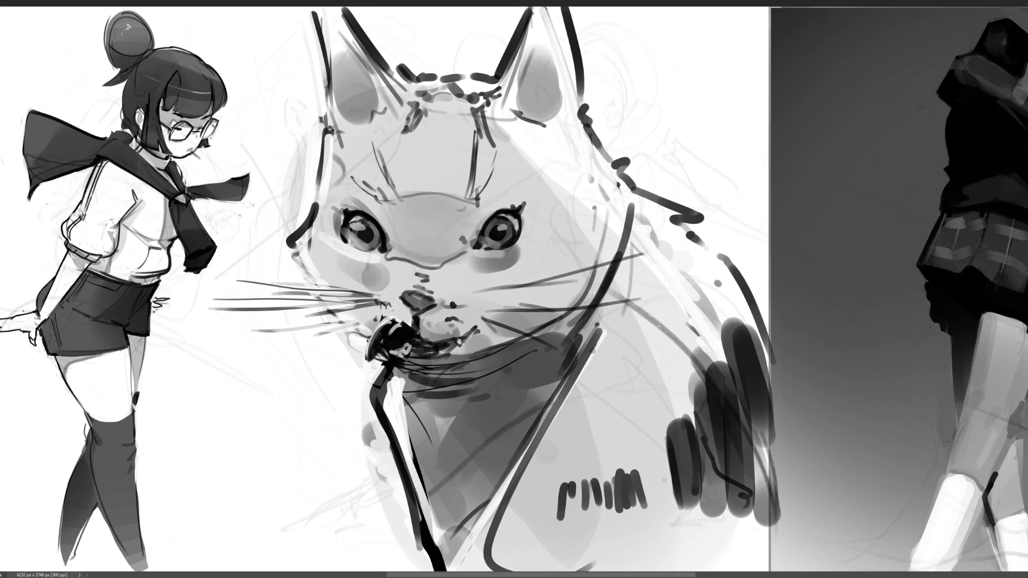
- Darken both eyes, the right brow and lower lid, discarding a zigzag fur stroke on the back
mouse_move(501, 225)
mouse_down()
mouse_move(481, 224)
mouse_move(482, 239)
mouse_move(530, 238)
mouse_up()
mouse_move(356, 221)
mouse_down()
mouse_move(349, 229)
mouse_move(357, 212)
mouse_up()
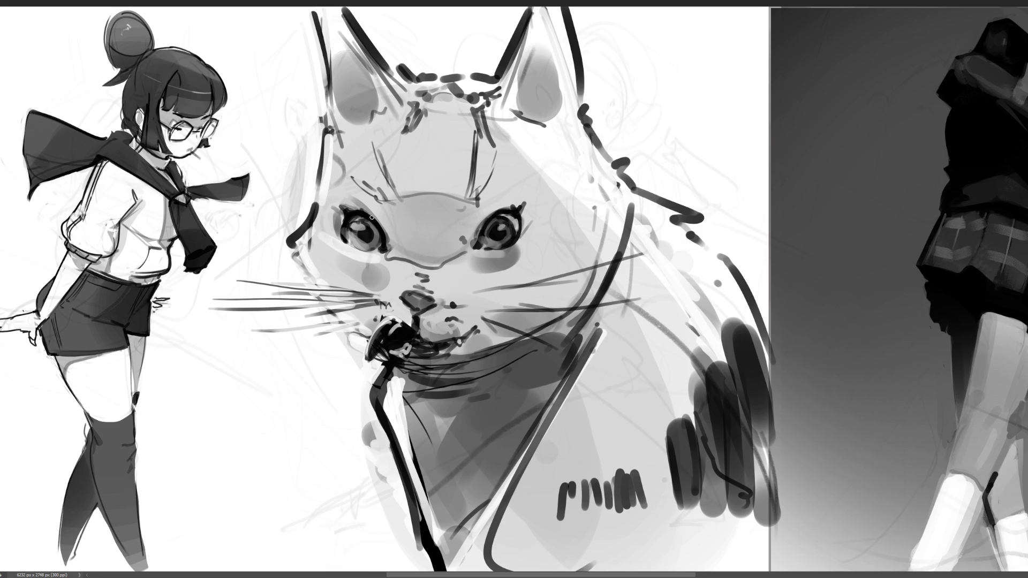
mouse_move(527, 191)
mouse_down()
mouse_move(494, 213)
mouse_move(534, 188)
mouse_up()
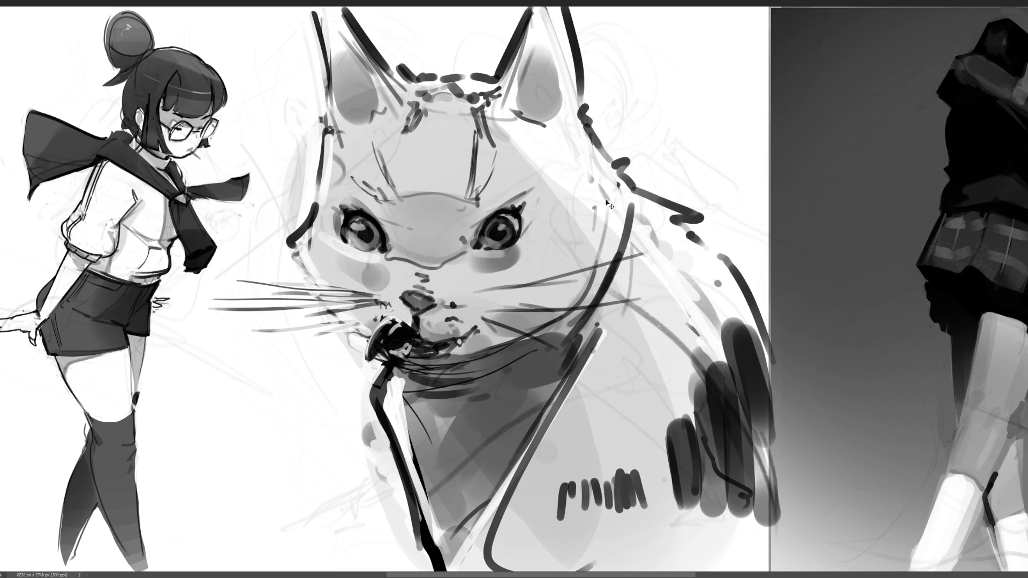
mouse_move(471, 249)
mouse_down()
mouse_move(506, 246)
mouse_move(491, 257)
mouse_up()
mouse_move(341, 251)
mouse_down()
mouse_move(437, 254)
mouse_move(404, 294)
mouse_move(453, 291)
mouse_up()
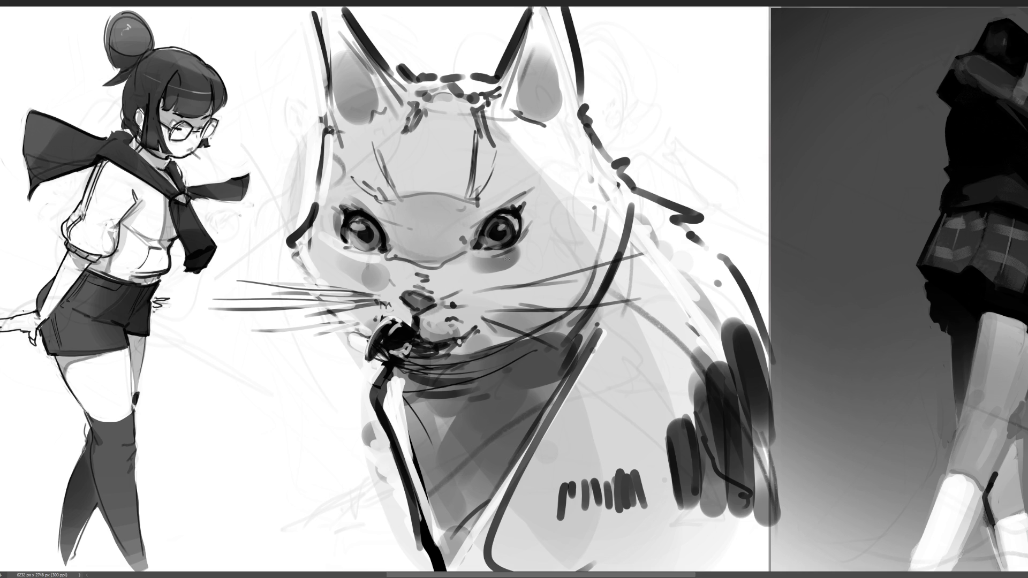
mouse_move(592, 140)
mouse_down()
mouse_move(637, 168)
mouse_move(632, 131)
mouse_move(645, 181)
mouse_move(674, 207)
mouse_up()
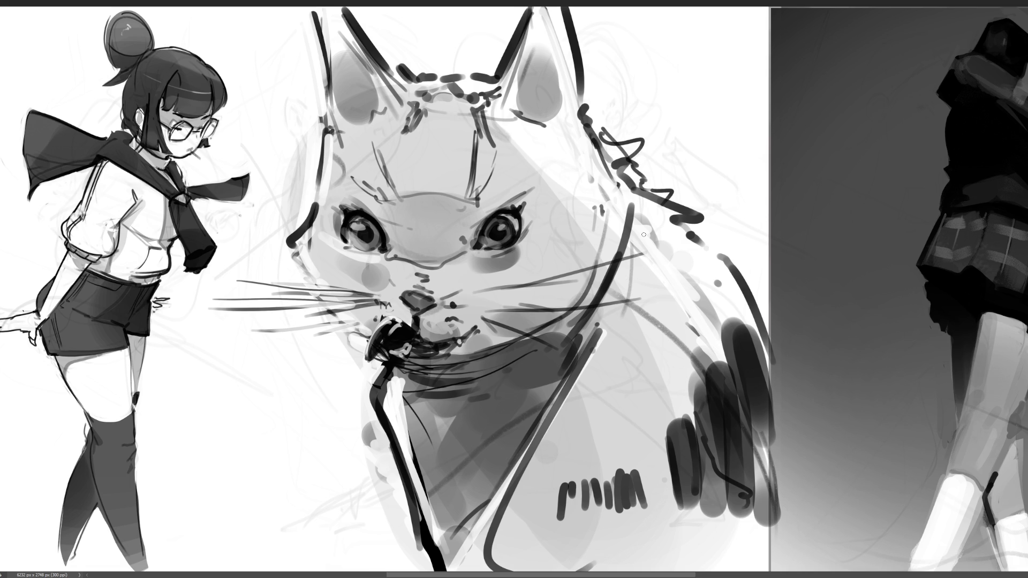
key(ctrl+z)
key(ctrl+z)
key(ctrl+z)
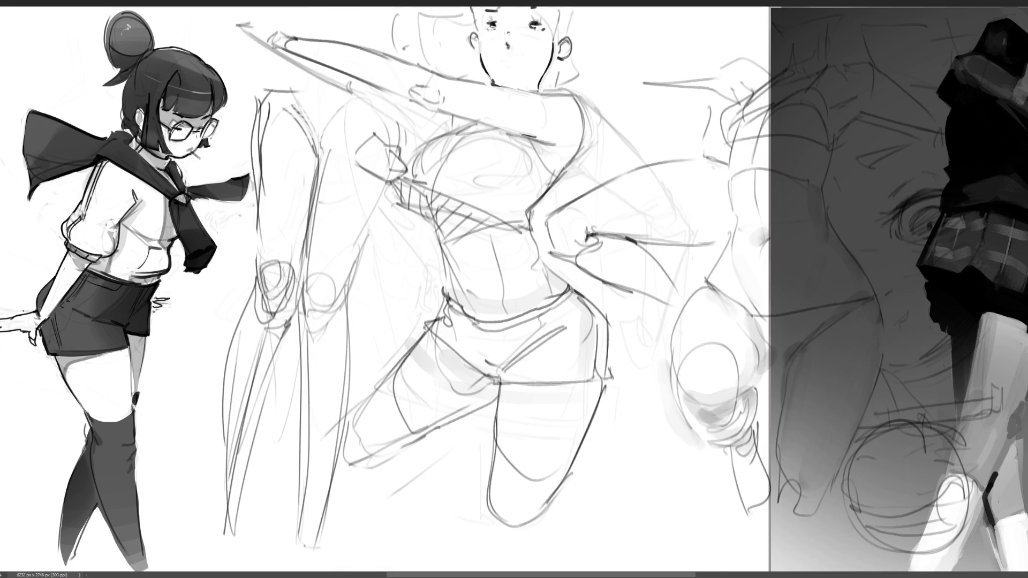
- Free-transform the figure sketch layer left over the schoolgirl and commit it
key(ctrl+t)
drag(569, 312, 349, 319)
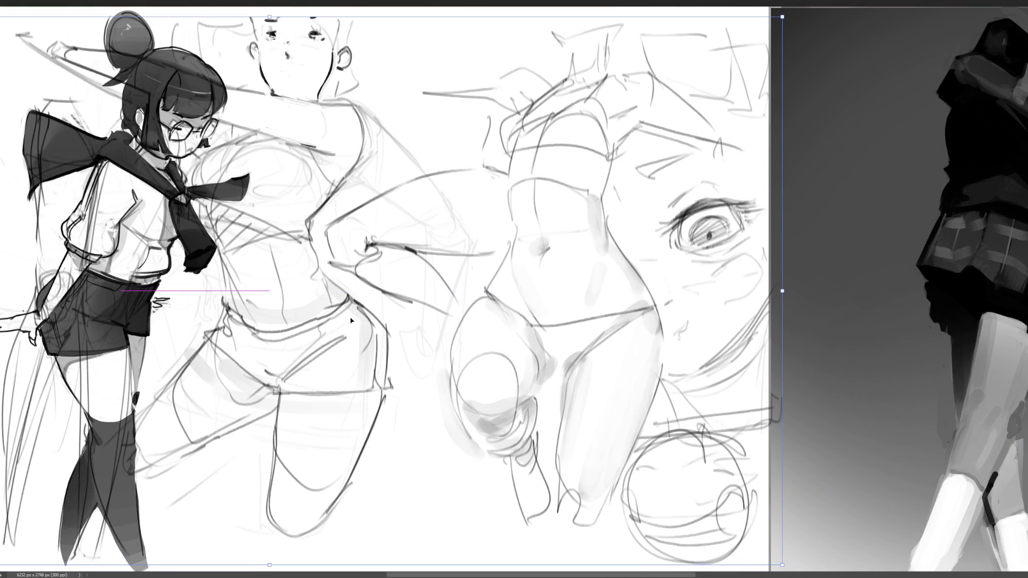
key(Return)
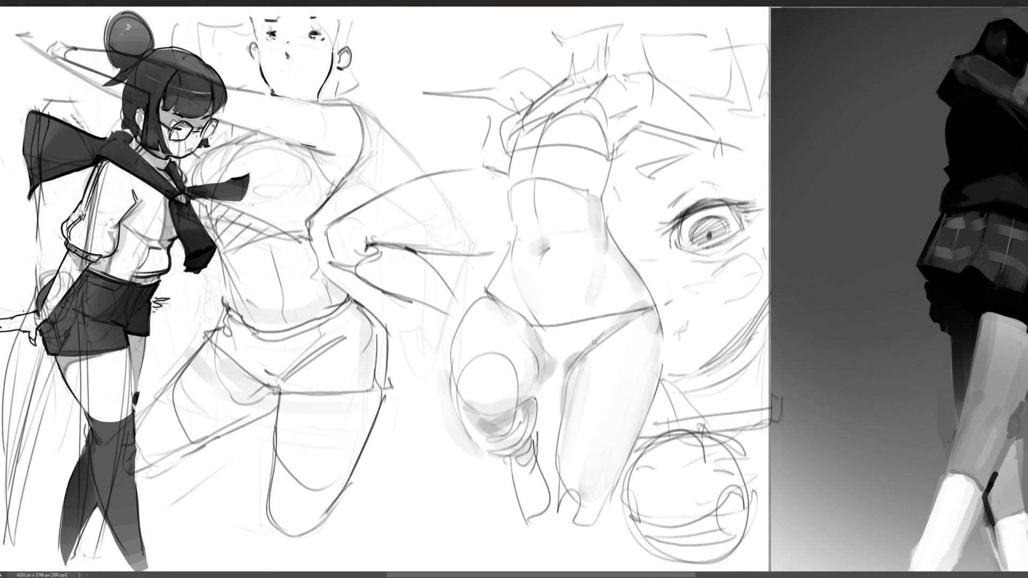
- Ink short and long dark strokes across the top of the right-hand torso sketch
mouse_move(620, 141)
mouse_down()
mouse_move(645, 123)
mouse_move(639, 104)
mouse_move(702, 156)
mouse_up()
key(ctrl+z)
drag(645, 123, 715, 143)
mouse_move(621, 76)
mouse_down()
mouse_move(643, 71)
mouse_move(726, 129)
mouse_up()
- Try short marks at the torso's neck and collar, undoing each one
drag(615, 82, 629, 79)
key(ctrl+z)
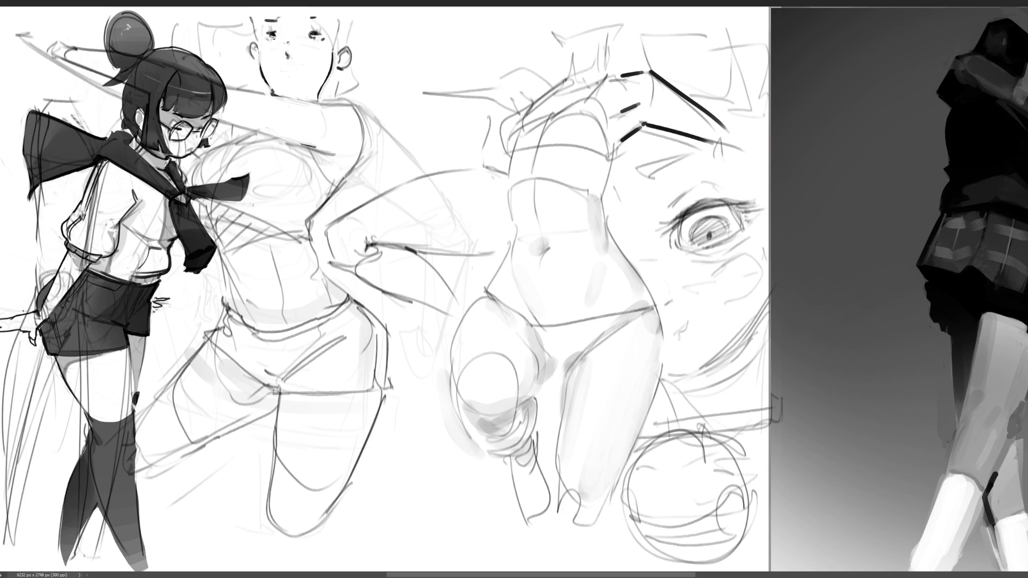
mouse_move(611, 38)
mouse_down()
mouse_move(604, 70)
mouse_move(568, 79)
mouse_up()
key(ctrl+z)
key(ctrl+z)
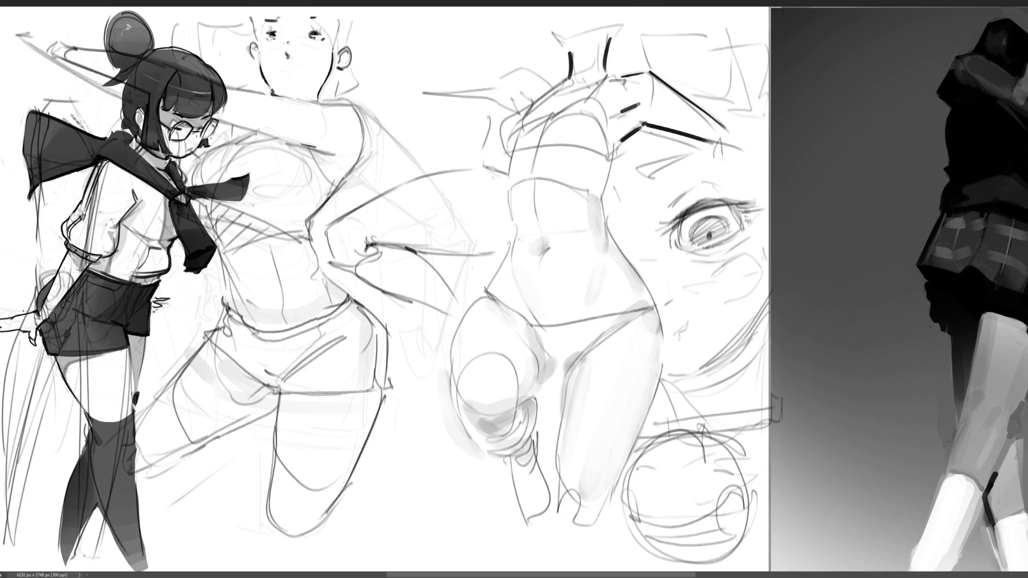
mouse_move(634, 116)
mouse_down()
mouse_move(624, 119)
mouse_move(642, 120)
mouse_up()
key(ctrl+z)
drag(626, 110, 619, 113)
key(ctrl+z)
- Ink the neck diagonal, shoulder and chest curves, and a line across the torso
drag(610, 71, 535, 140)
drag(589, 96, 612, 155)
drag(541, 143, 613, 158)
mouse_move(532, 117)
mouse_down()
mouse_move(537, 133)
mouse_move(509, 118)
mouse_move(501, 153)
mouse_move(537, 146)
mouse_up()
mouse_move(565, 78)
mouse_down()
mouse_move(529, 103)
mouse_move(539, 127)
mouse_move(548, 119)
mouse_up()
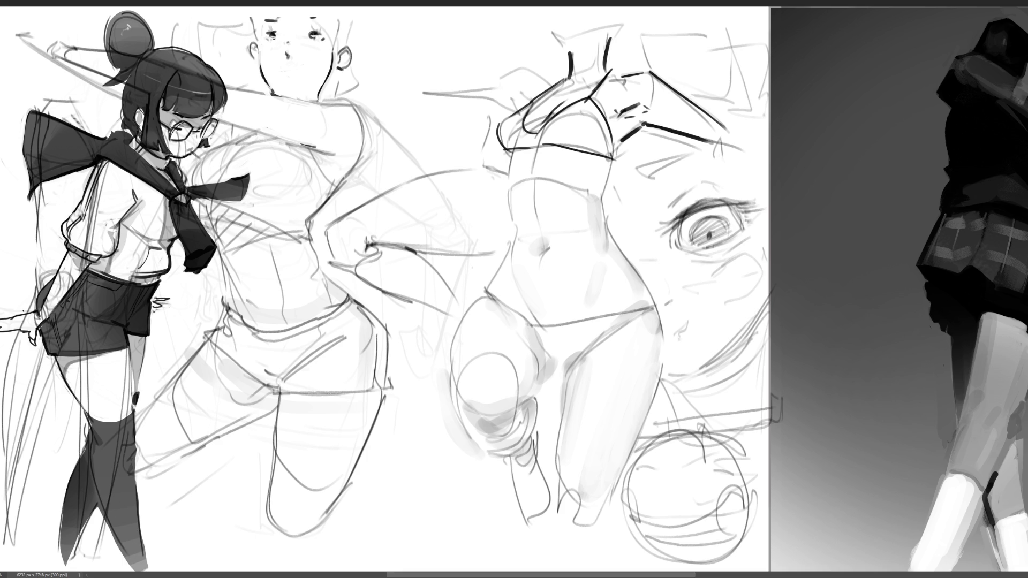
mouse_move(562, 65)
mouse_down()
mouse_move(539, 80)
mouse_move(514, 73)
mouse_move(552, 81)
mouse_move(504, 110)
mouse_move(493, 94)
mouse_move(516, 68)
mouse_up()
key(ctrl+z)
key(ctrl+z)
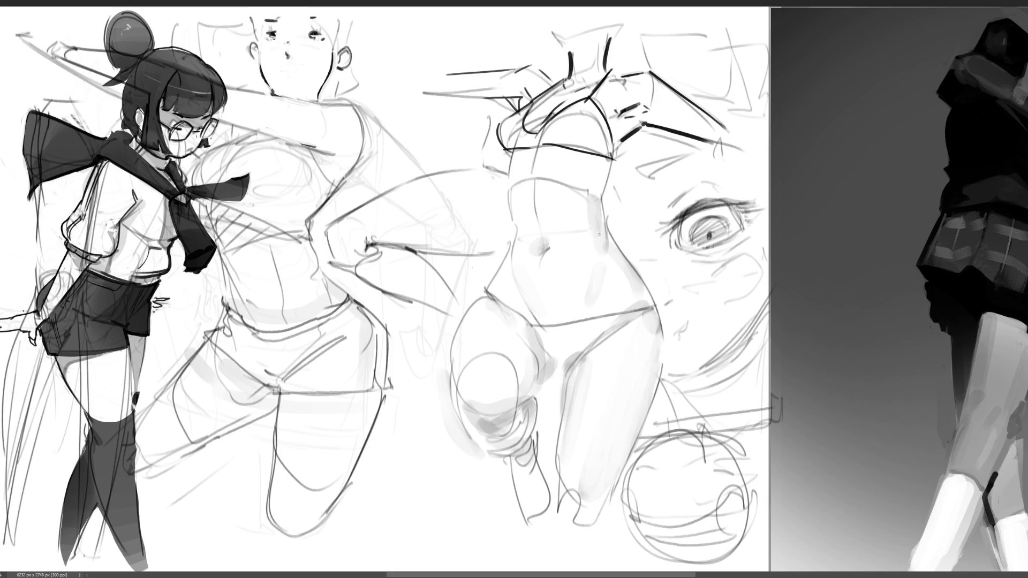
- Attempt the hip contour and waistline several times, undoing the failed strokes
mouse_move(509, 148)
mouse_down()
mouse_move(512, 165)
mouse_move(524, 149)
mouse_move(509, 192)
mouse_move(515, 242)
mouse_move(464, 323)
mouse_move(513, 308)
mouse_move(485, 292)
mouse_move(451, 337)
mouse_move(449, 386)
mouse_move(467, 431)
mouse_up()
key(ctrl+z)
key(ctrl+z)
drag(508, 303, 546, 343)
key(ctrl+z)
mouse_move(509, 304)
mouse_down()
mouse_move(551, 358)
mouse_move(549, 382)
mouse_move(615, 329)
mouse_up()
drag(532, 326, 636, 310)
key(ctrl+z)
mouse_move(511, 305)
mouse_down()
mouse_move(535, 317)
mouse_move(623, 321)
mouse_up()
key(ctrl+z)
- Ink the waistline across the hips and darken the right waist and torso contours
drag(506, 313, 657, 304)
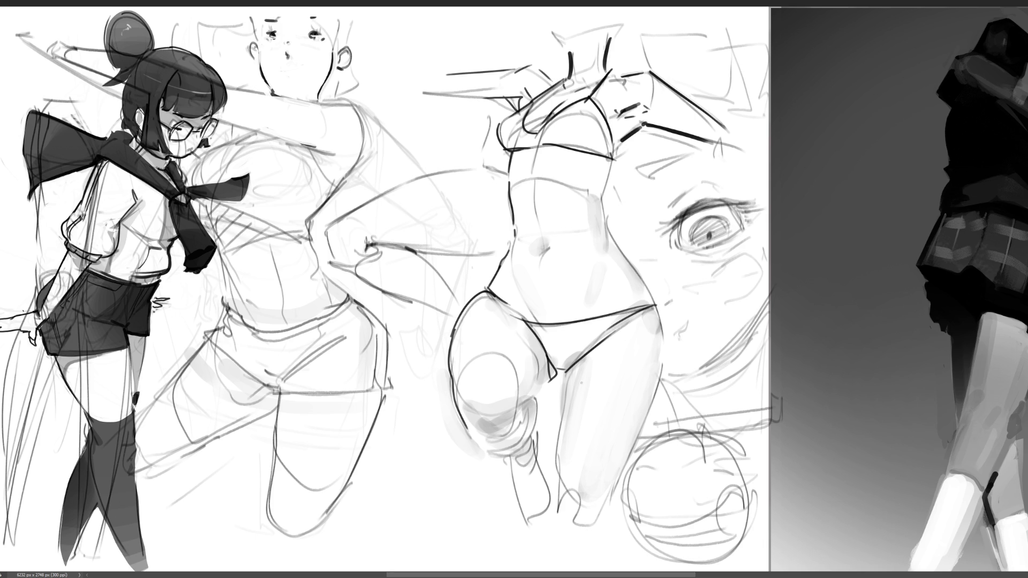
drag(610, 231, 650, 286)
key(ctrl+z)
drag(610, 231, 651, 291)
drag(604, 196, 611, 232)
drag(614, 158, 603, 196)
- Ink the outer and inner thigh outlines, lower leg to the foot, and the bent knee
drag(658, 308, 622, 478)
drag(562, 375, 557, 504)
drag(578, 538, 639, 451)
drag(616, 490, 589, 531)
drag(535, 393, 517, 413)
mouse_move(557, 379)
mouse_down()
mouse_move(536, 396)
mouse_move(527, 431)
mouse_move(536, 450)
mouse_up()
key(ctrl+z)
mouse_move(533, 397)
mouse_down()
mouse_move(520, 439)
mouse_move(531, 445)
mouse_move(519, 447)
mouse_move(508, 479)
mouse_up()
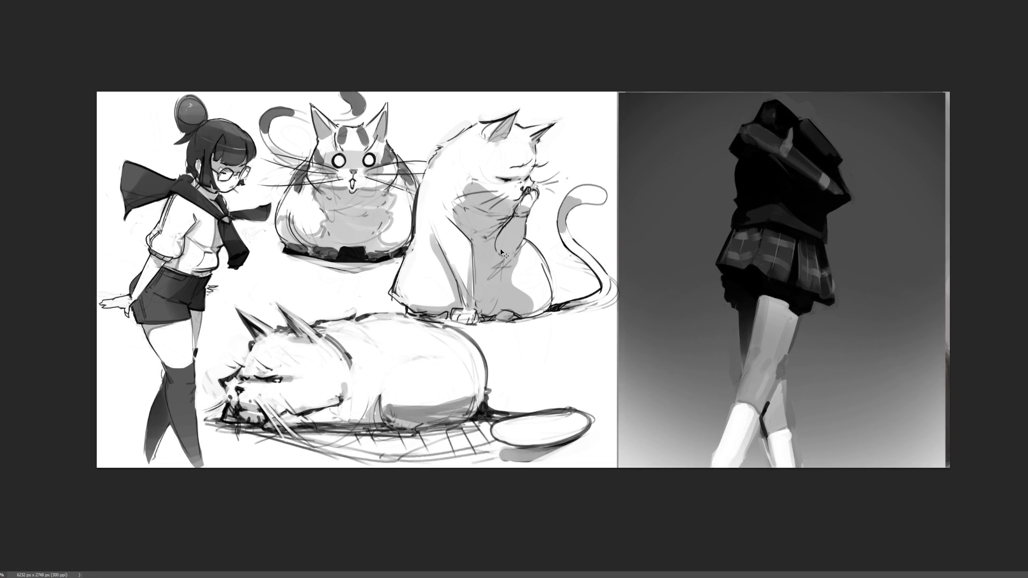
- Flip the canvas horizontally so the plaid-skirted figure sits left, then save the sheet
key(h)
key(ctrl+s)
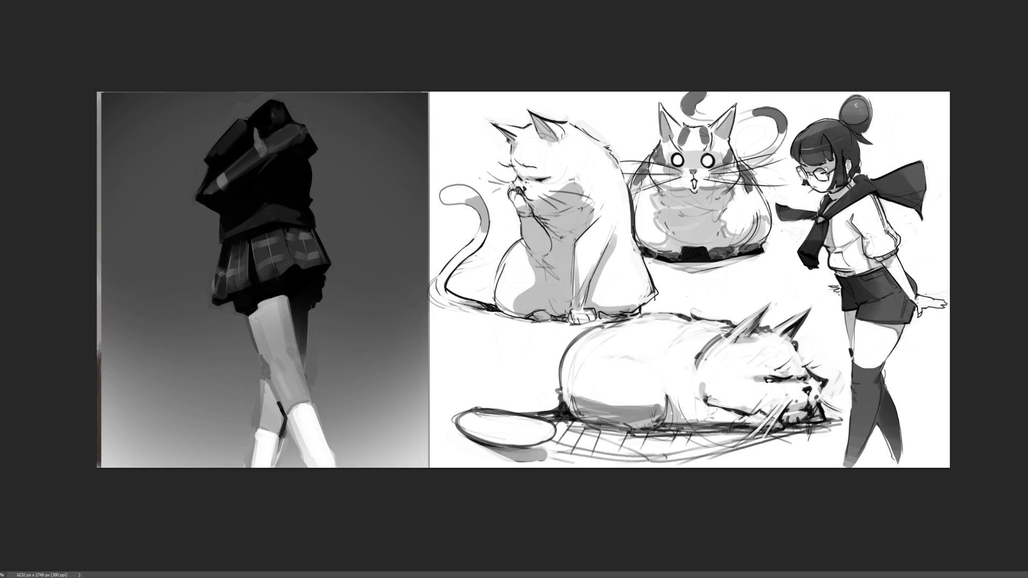
- Hand-letter the signature beneath the round cat, ending with a flourish and underline
mouse_move(680, 283)
mouse_down()
mouse_move(686, 303)
mouse_move(694, 279)
mouse_move(700, 296)
mouse_move(718, 296)
mouse_up()
mouse_move(718, 296)
mouse_down()
mouse_move(718, 277)
mouse_move(727, 292)
mouse_move(795, 276)
mouse_up()
drag(733, 301, 761, 291)
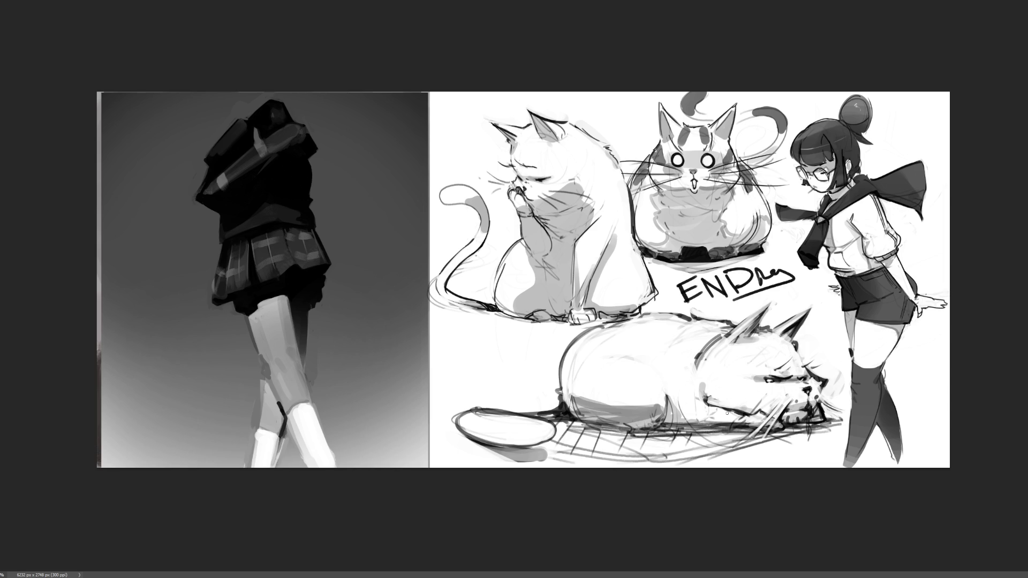